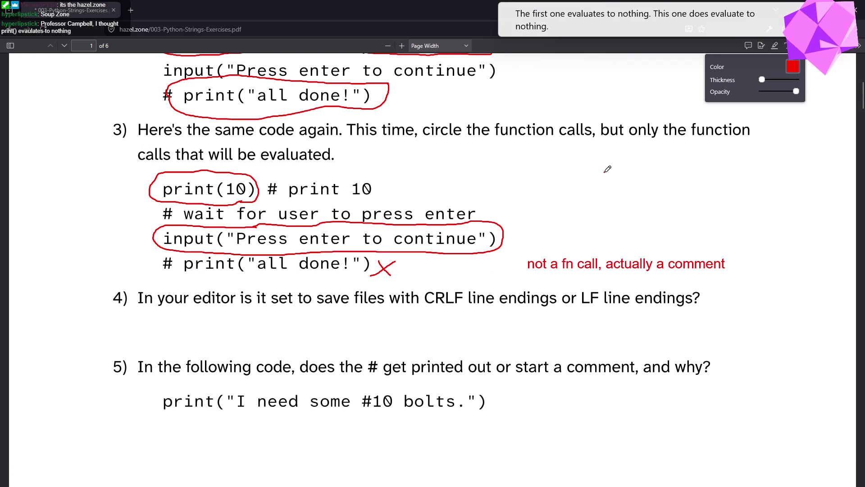
Draw a red line out from print(10) and add the text note 'does evaluate to nothing'
left_click_drag(616, 176, 255, 184)
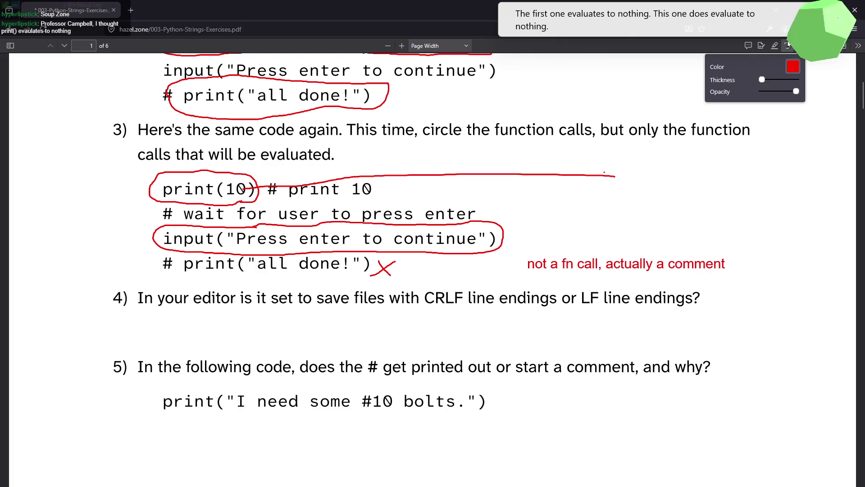
left_click(787, 45)
left_click(628, 157)
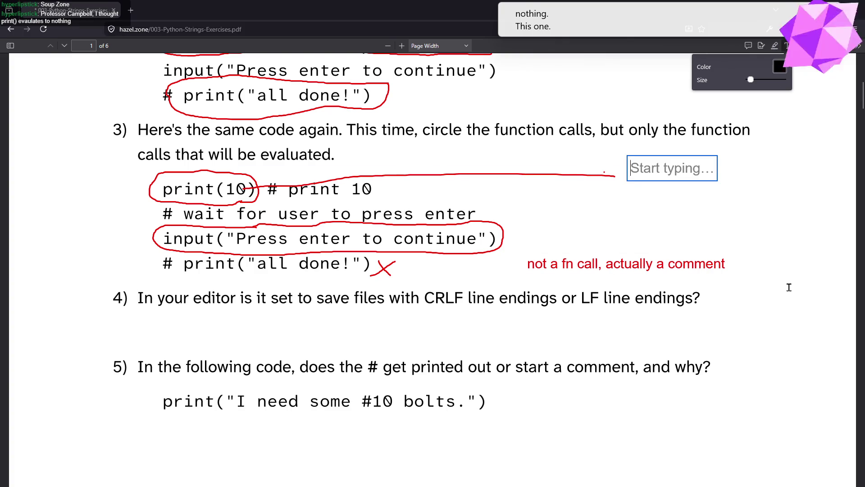
type("does evaluate to nothing")
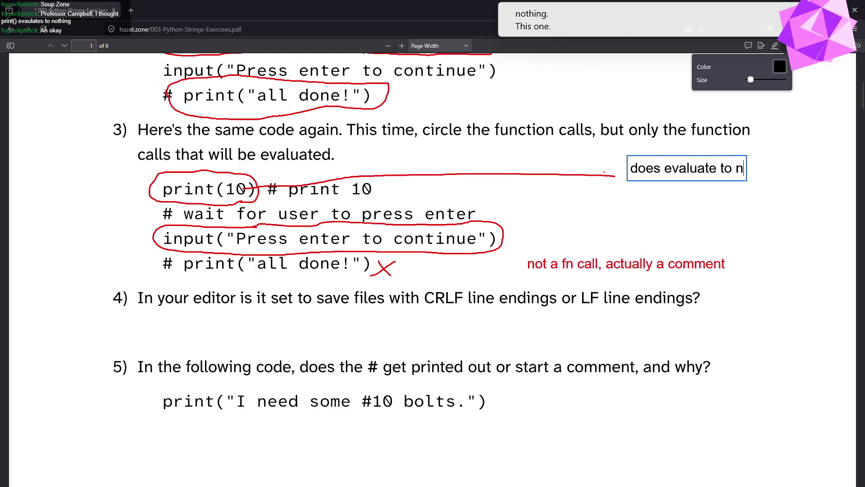
key("Escape")
left_click(786, 275)
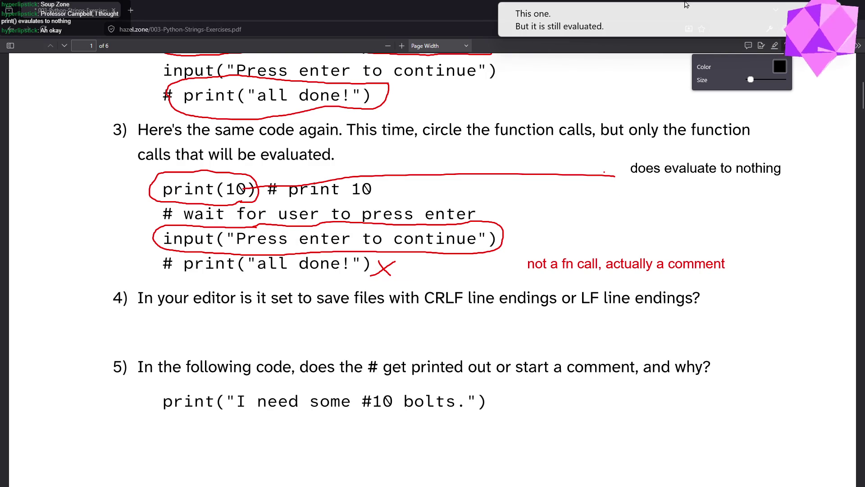
Handwrite 'None' in red beside the code and underline it
left_click(801, 45)
mouse_move(592, 227)
left_mouse_down()
mouse_move(602, 202)
mouse_move(609, 225)
mouse_move(614, 210)
mouse_move(624, 216)
mouse_move(633, 206)
mouse_move(660, 219)
left_mouse_up()
left_click_drag(577, 233, 662, 229)
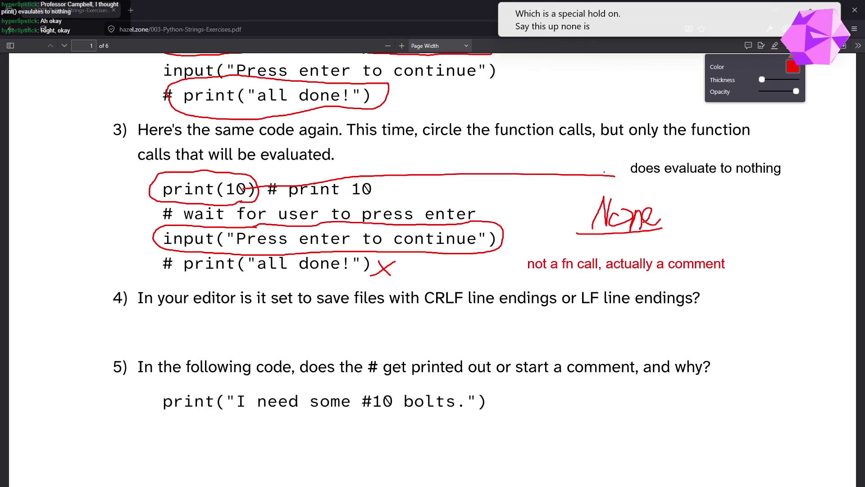
key("alt+Tab")
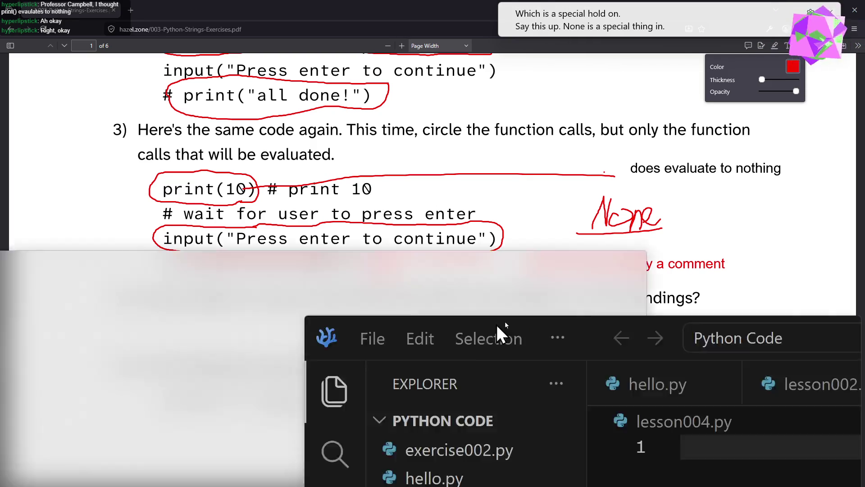
Start the Python interpreter with the python command in VS Code's terminal
type("python")
key("BackSpace")
key("BackSpace")
key("BackSpace")
type("hon")
key("Return")
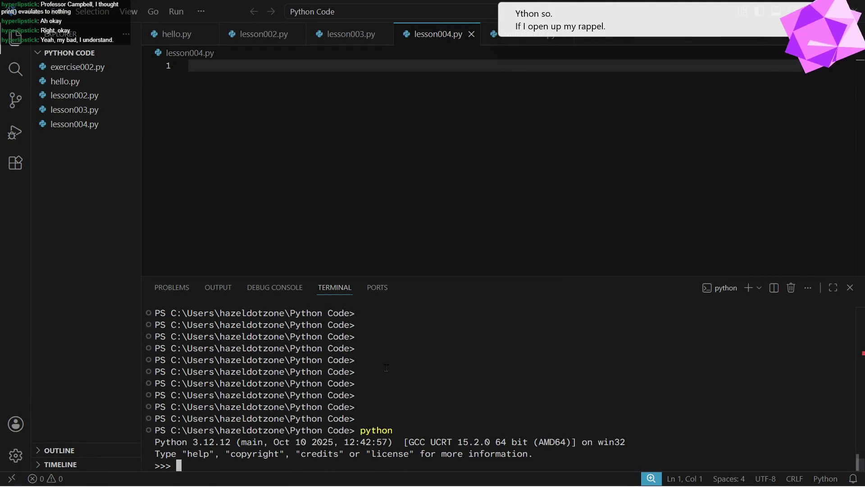
Run print(print()), None and print(None), showing both prints output None
type("prin")
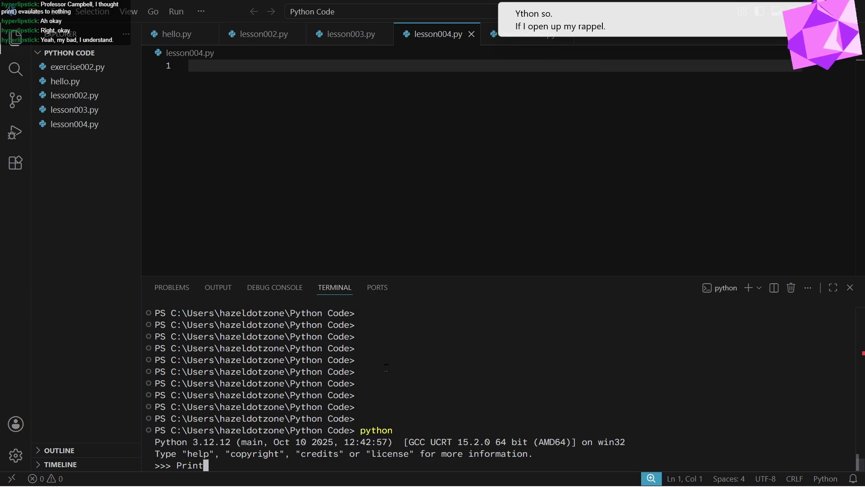
key("BackSpace")
key("BackSpace")
type("int(print())")
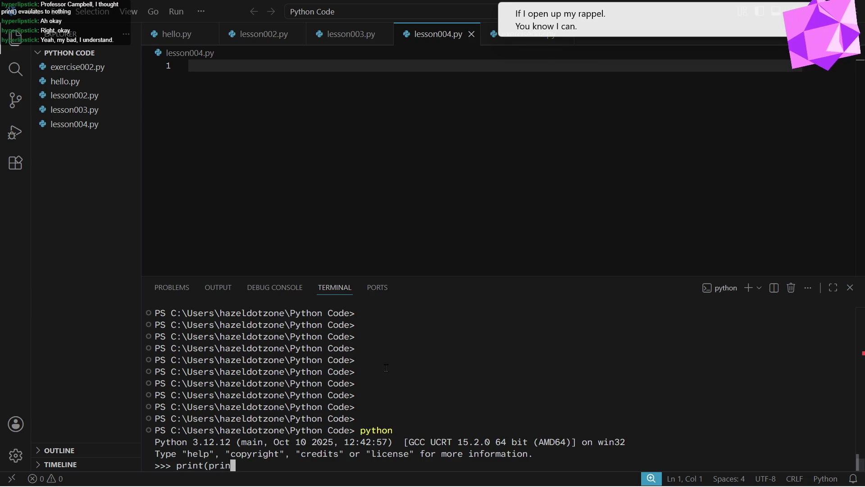
key("Return")
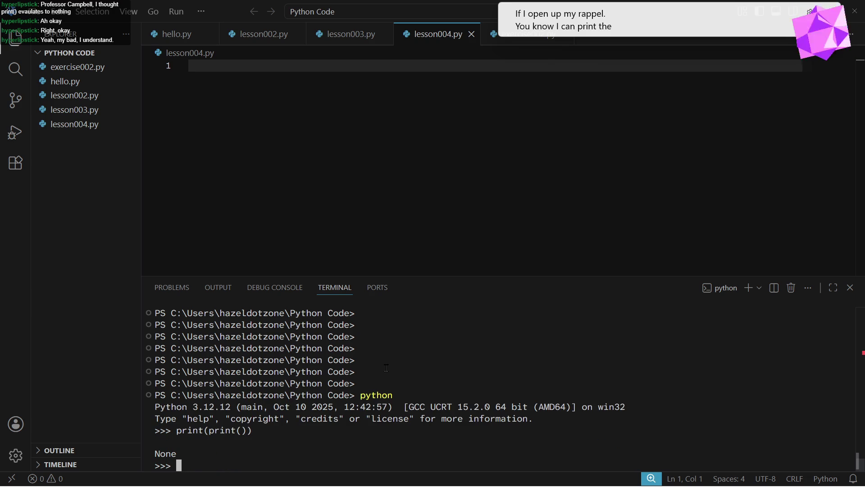
type("None")
key("Return")
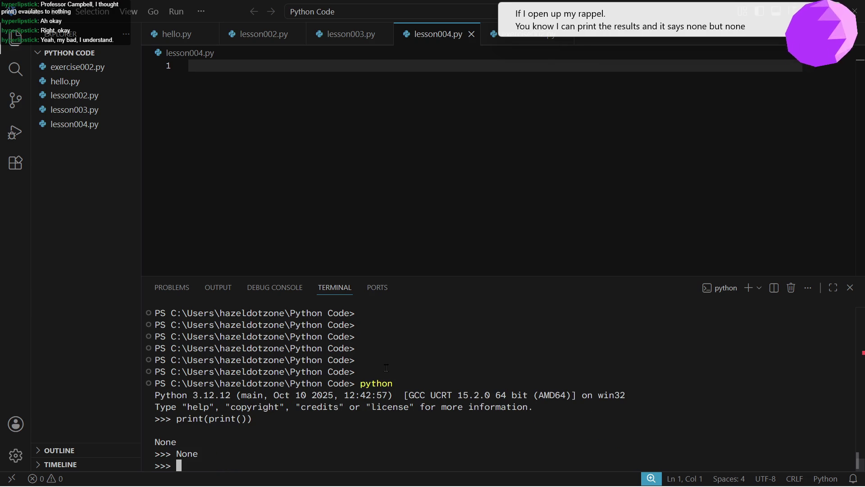
type("print(None)")
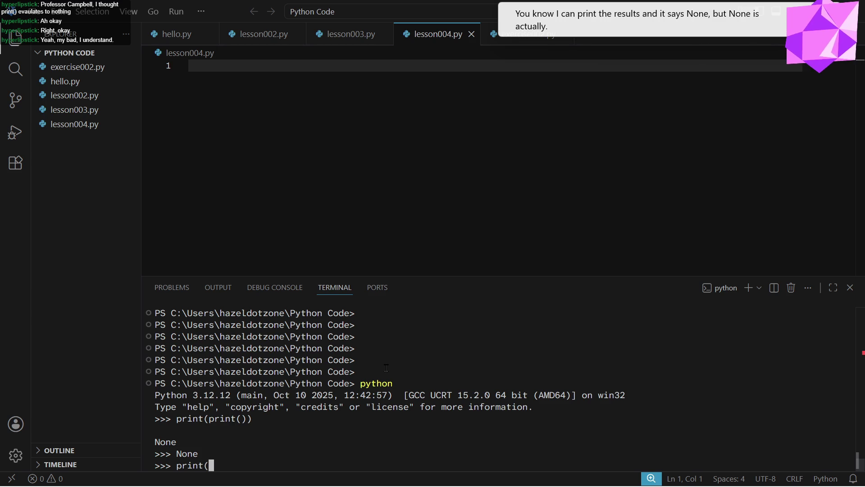
key("Return")
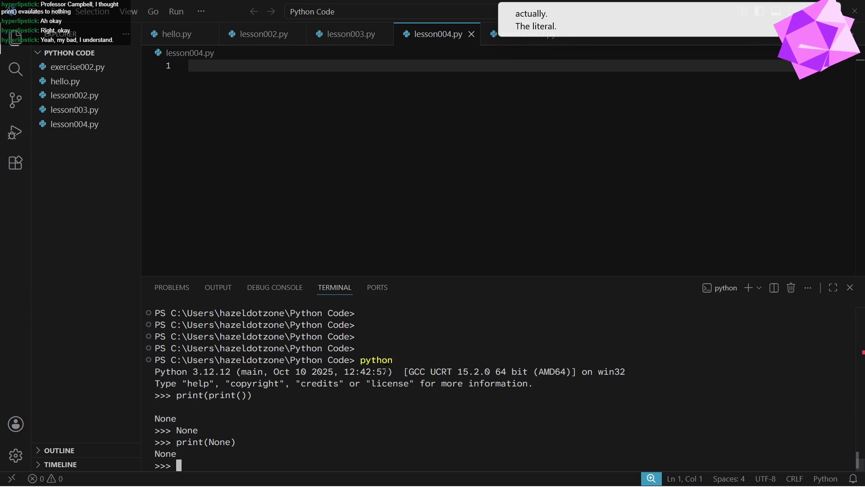
type("type")
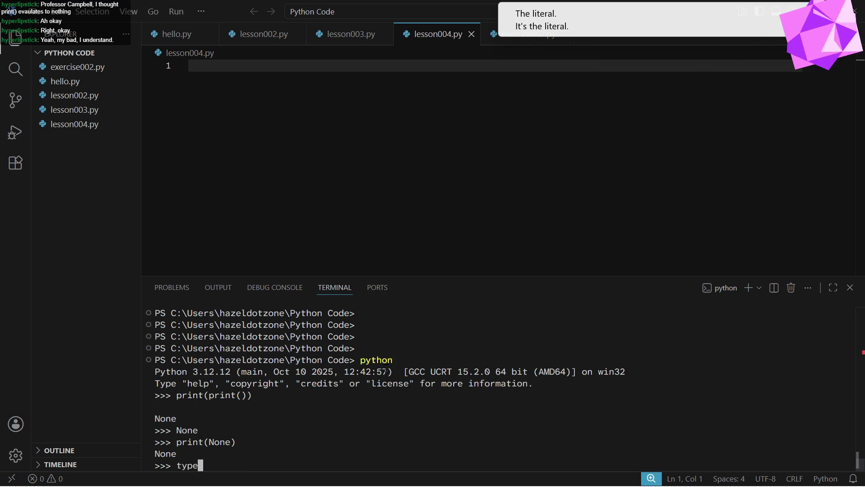
type("(None)")
key("Return")
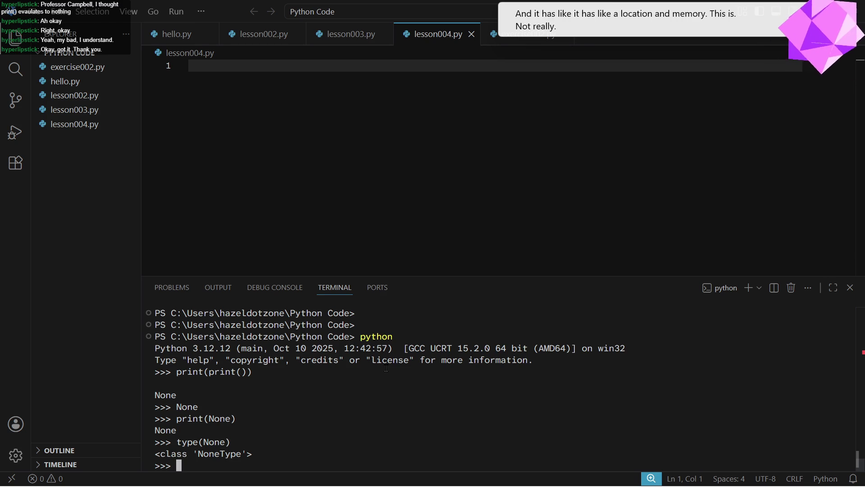
type("id(None)")
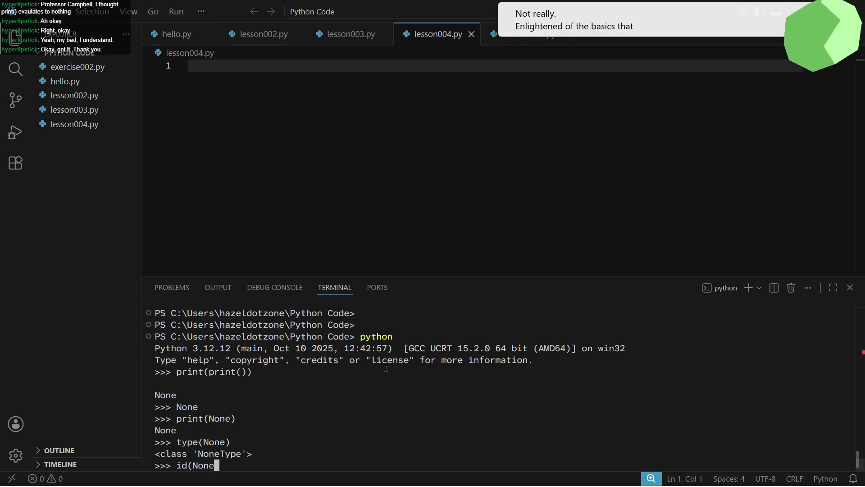
key("Return")
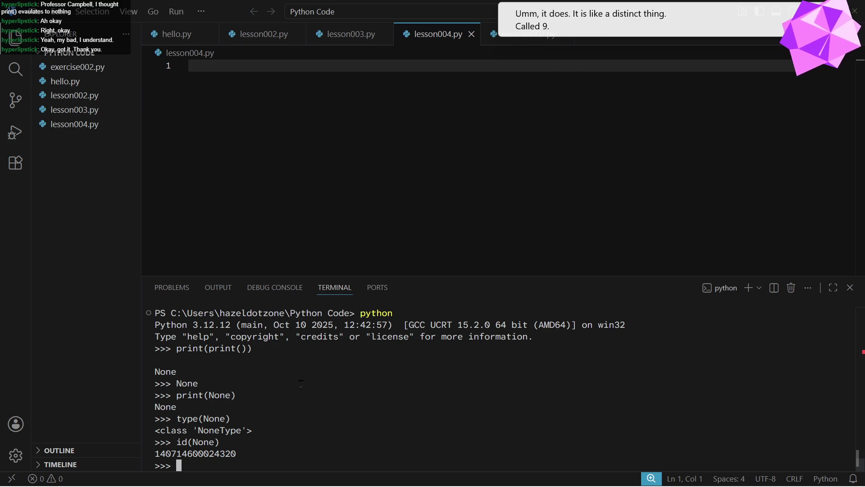
type("\\")
key("Return")
key("Return")
key("Return")
key("Return")
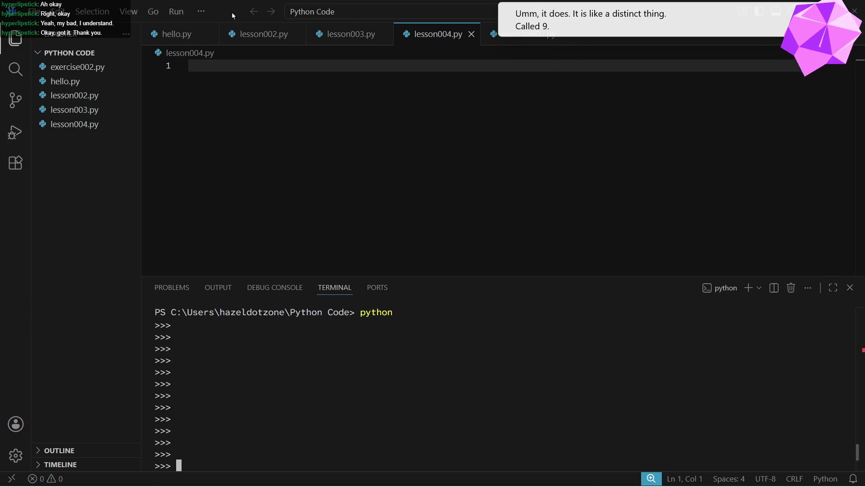
key("alt+Tab")
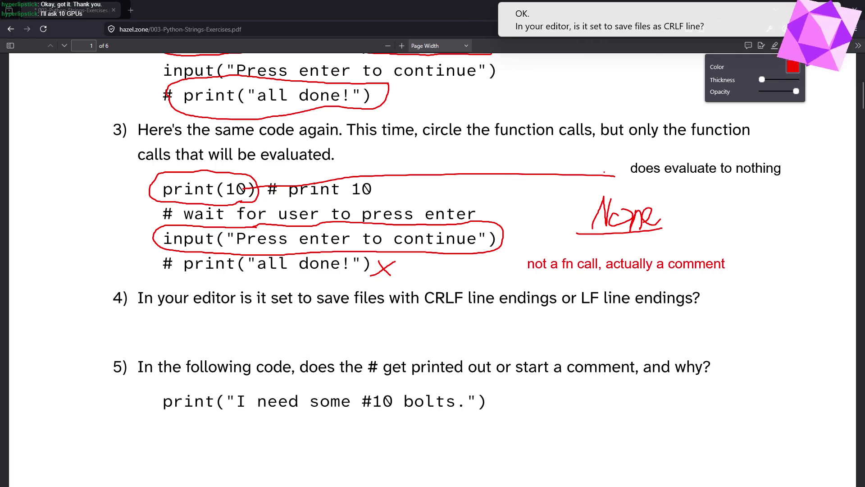
Check CRLF in VS Code's status bar, then circle CRLF in question 4 and '# get printed' in question 5
key("alt+Tab")
mouse_move(228, 315)
left_mouse_down()
mouse_move(261, 223)
mouse_move(270, 67)
mouse_move(243, 104)
left_mouse_up()
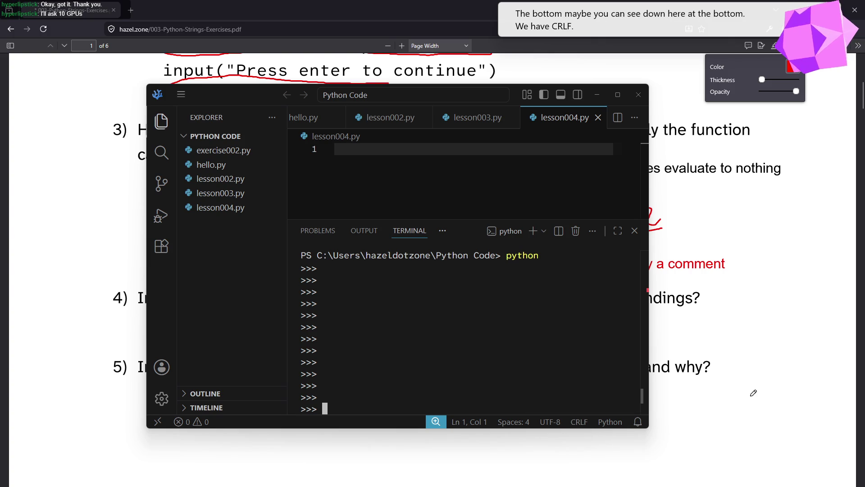
key("super+Down")
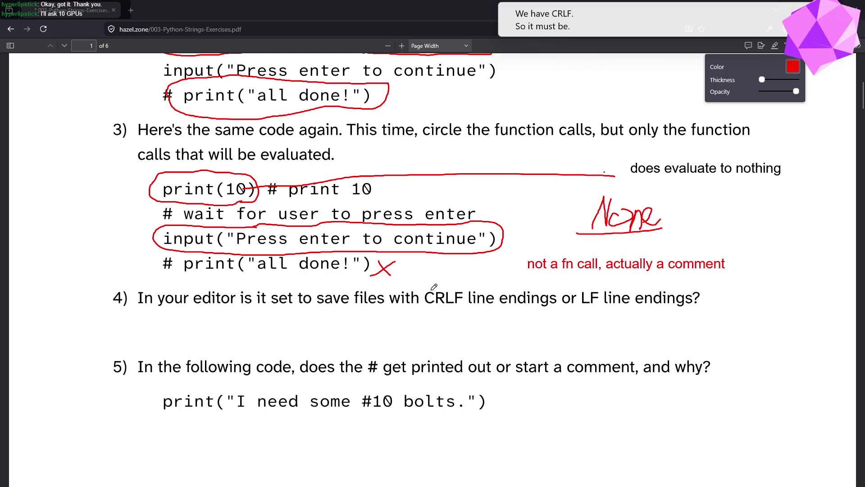
mouse_move(447, 283)
left_mouse_down()
mouse_move(419, 300)
mouse_move(464, 312)
mouse_move(471, 285)
mouse_move(444, 281)
left_mouse_up()
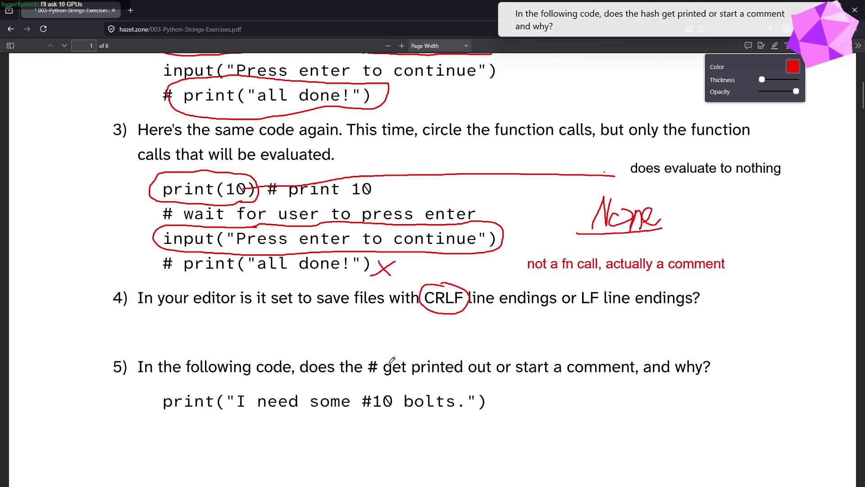
mouse_move(408, 356)
left_mouse_down()
mouse_move(368, 368)
mouse_move(450, 378)
mouse_move(426, 351)
mouse_move(392, 356)
left_mouse_up()
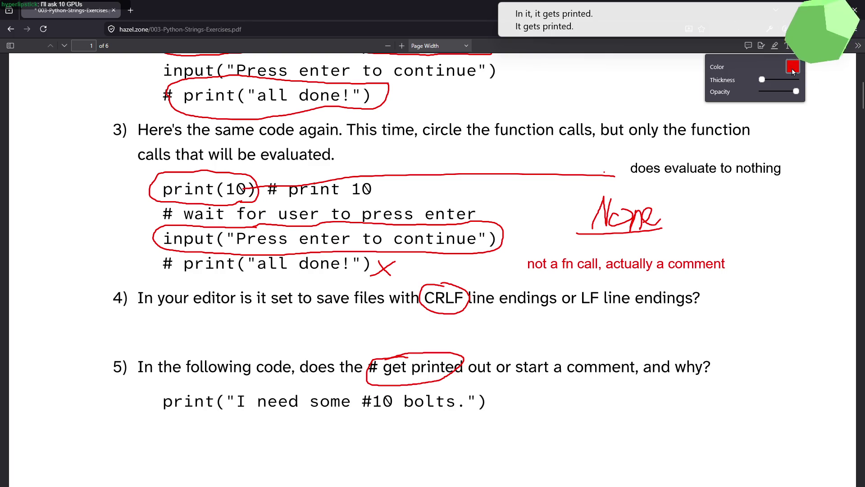
Add a note below question 5's code reading 'Because it's inside a string literal.'
left_click(787, 46)
left_click(374, 420)
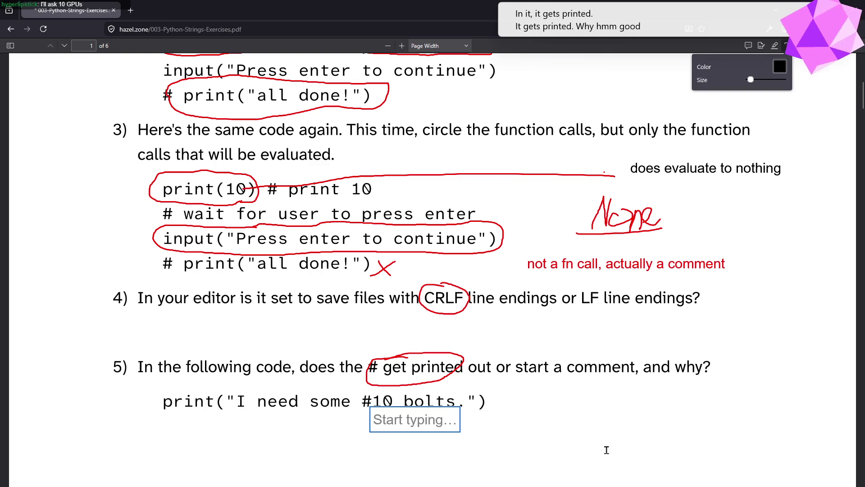
type("Because it's inside a string literal.")
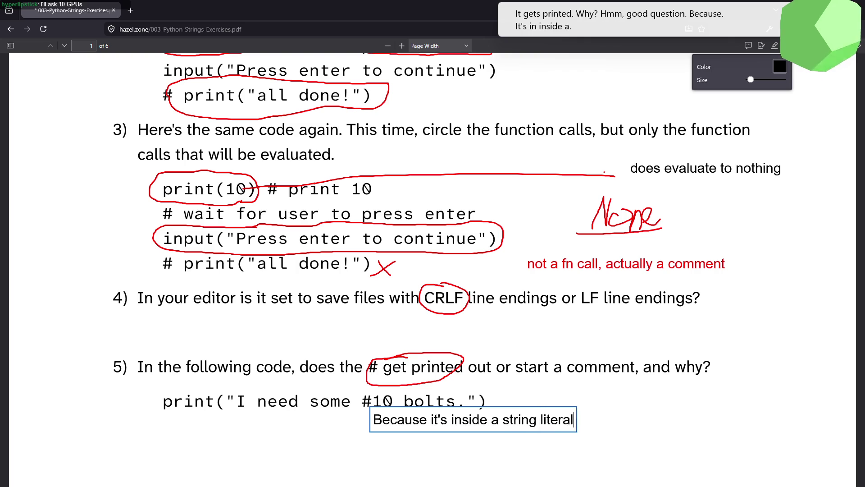
key("Return")
type("Basically sinc c")
Finish the note with 'you can't start a comment if you haven't finished your string literal' and move it under the code
key("BackSpace")
key("BackSpace")
key("BackSpace")
type("you can")
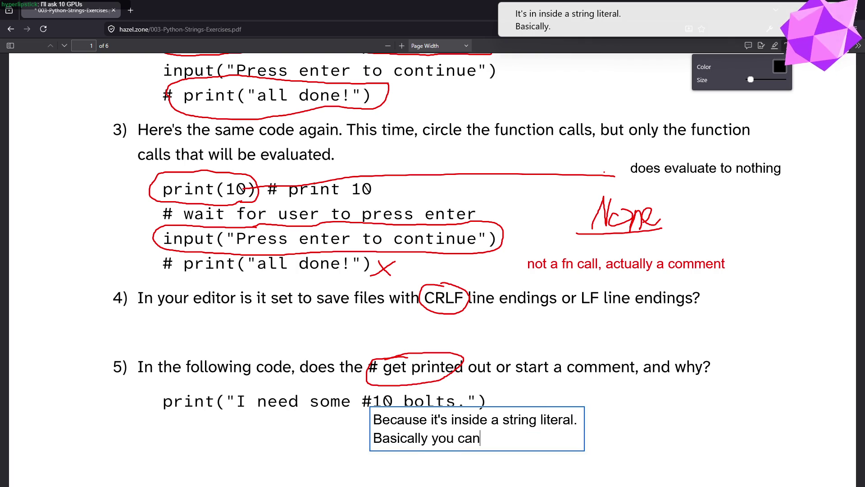
type("'t start a")
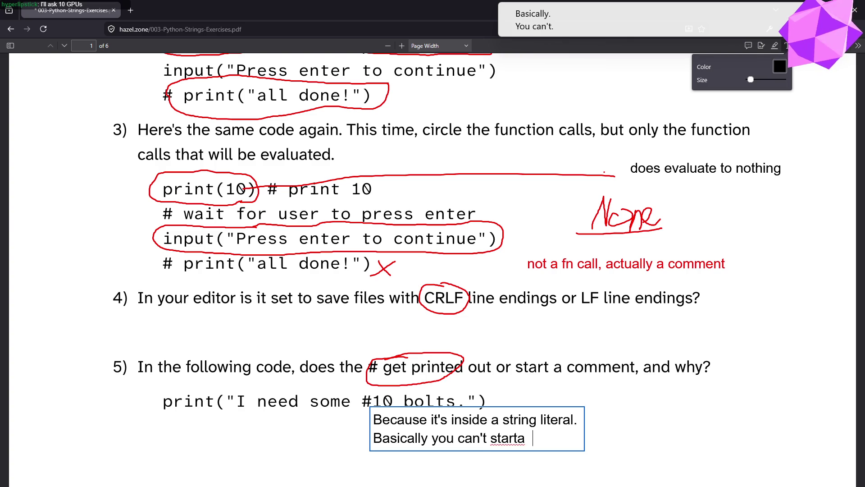
key("BackSpace")
type("a comment, if")
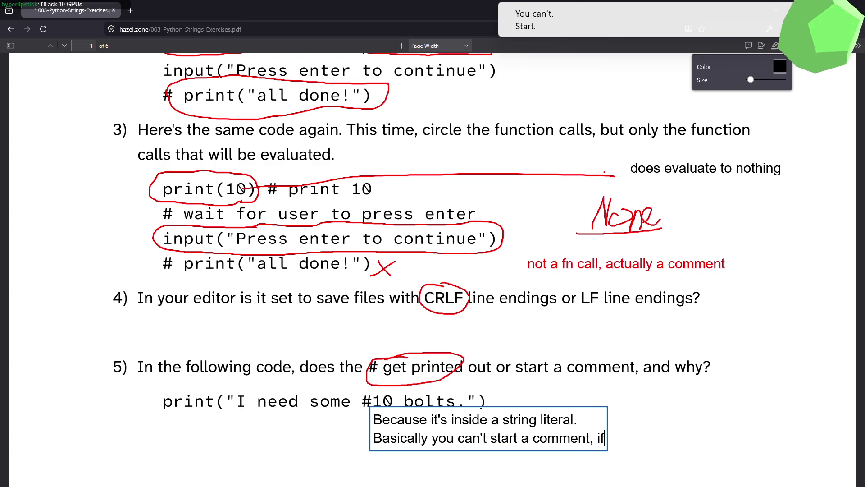
type(" you haven't ")
type("finished your meat")
key("BackSpace")
key("BackSpace")
key("BackSpace")
type("string literal.")
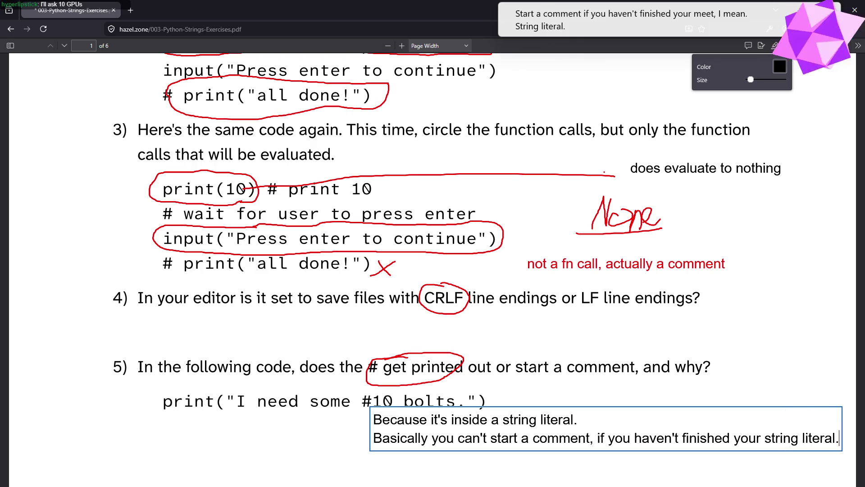
left_click_drag(704, 423, 542, 439)
left_click(550, 390)
left_click(551, 403)
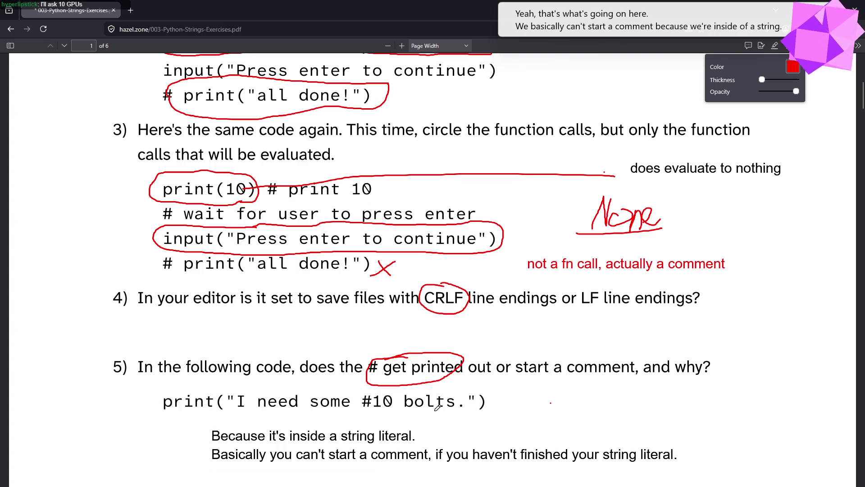
Mark question 5's closing quote, then scroll to question 6 and underline its triple double quote
left_click_drag(467, 411, 479, 407)
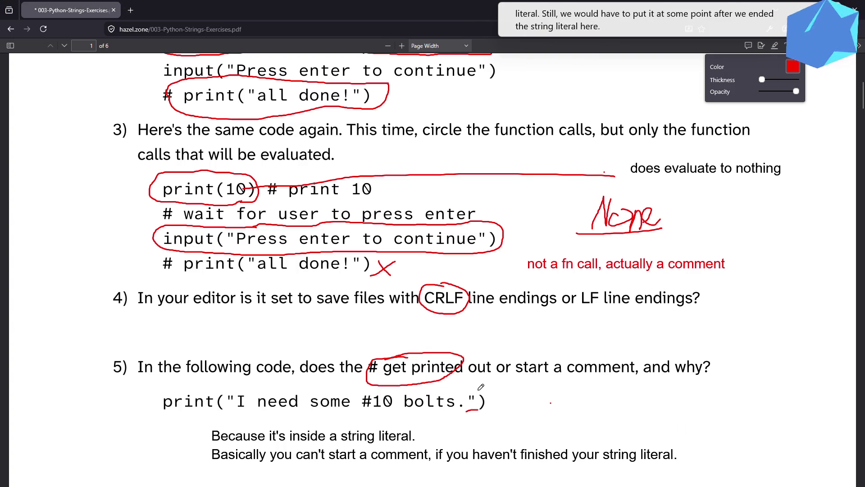
mouse_move(476, 396)
left_mouse_down()
mouse_move(493, 391)
mouse_move(554, 412)
mouse_move(744, 400)
left_mouse_up()
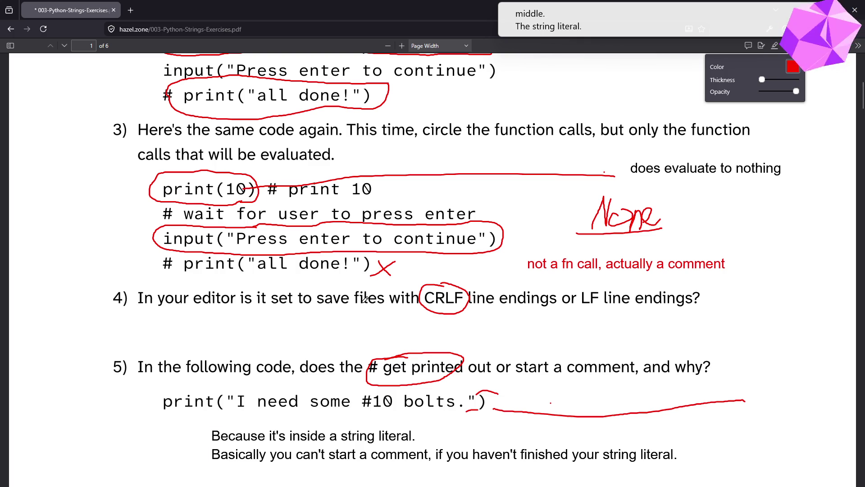
scroll(365, 297, "down", 5)
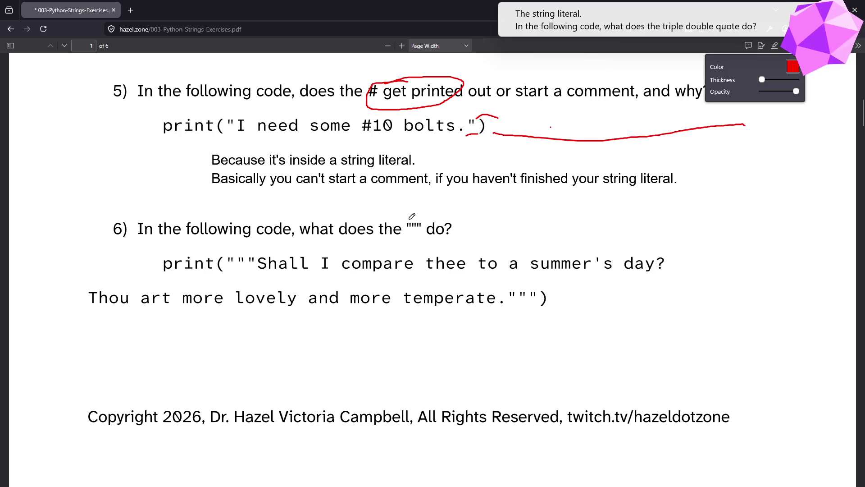
left_click_drag(406, 234, 419, 231)
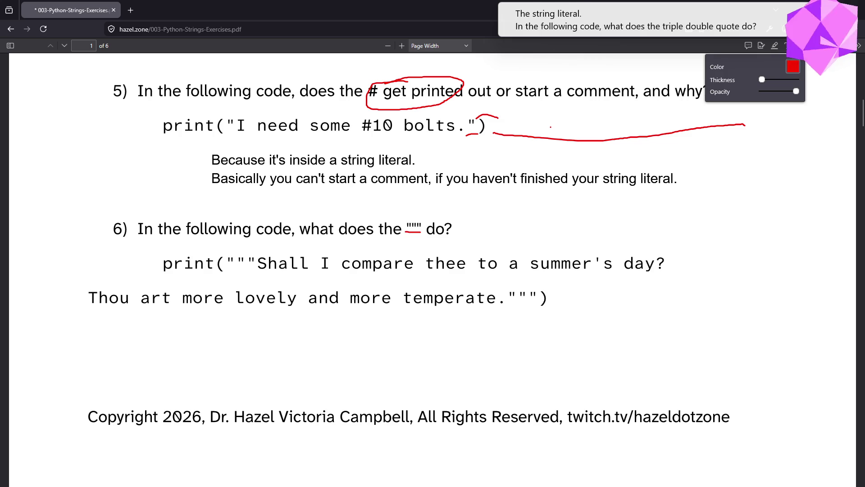
Add a '"""' text note beside question 6
left_click(788, 46)
left_click(710, 244)
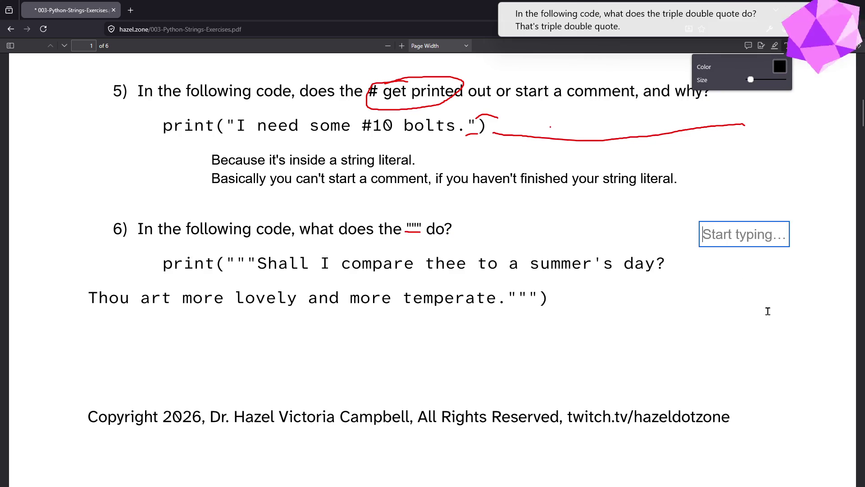
type("\"\"\"")
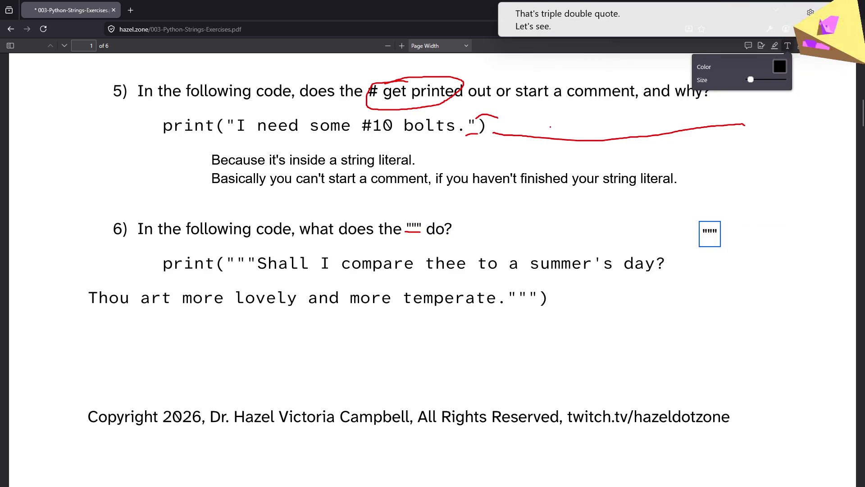
left_click(779, 301)
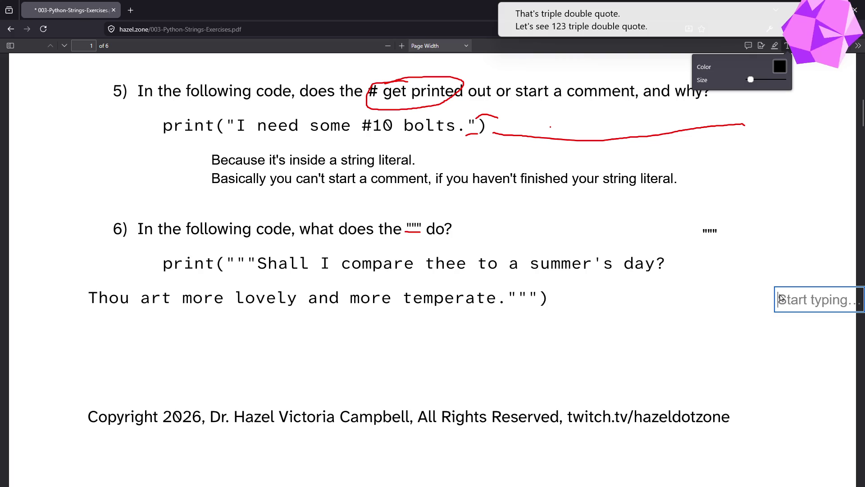
Handwrite 'ya right' in red below the poem code, then undo it
left_click(775, 46)
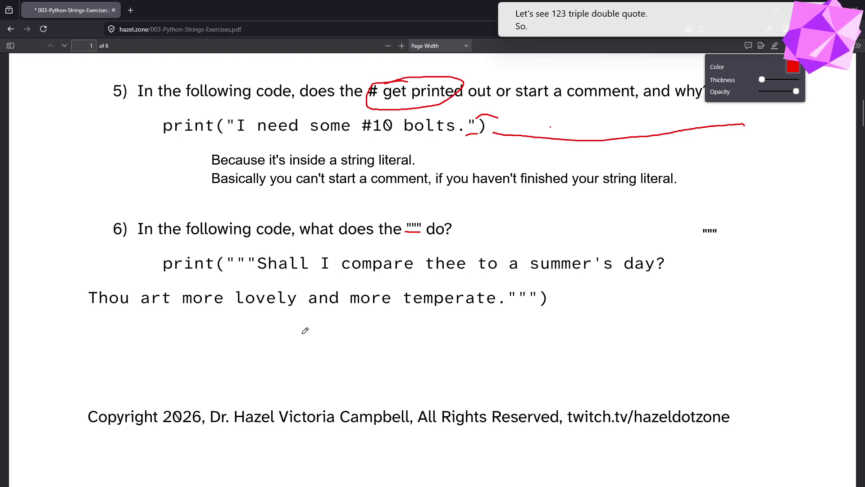
mouse_move(301, 319)
left_mouse_down()
mouse_move(315, 316)
mouse_move(316, 331)
mouse_move(379, 322)
left_mouse_up()
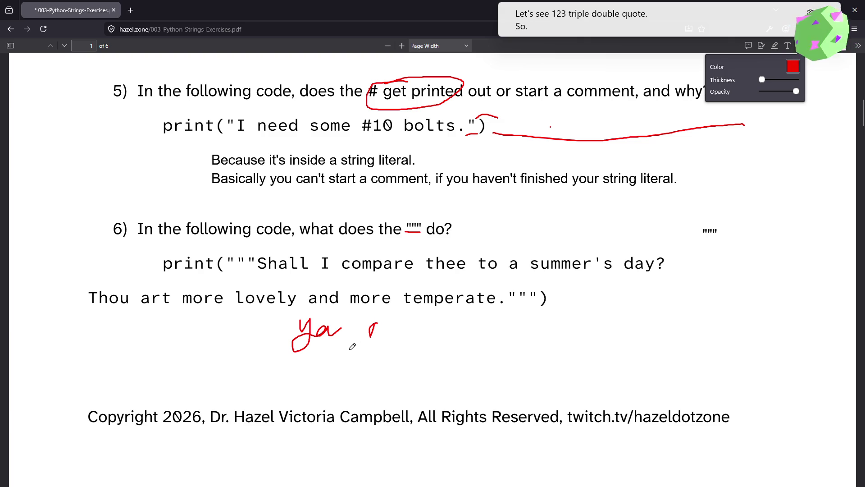
key("ctrl+z")
mouse_move(360, 338)
left_mouse_down()
mouse_move(377, 324)
mouse_move(388, 335)
mouse_move(405, 328)
mouse_move(392, 347)
mouse_move(421, 325)
mouse_move(430, 339)
mouse_move(460, 336)
mouse_move(443, 320)
mouse_move(461, 324)
left_mouse_up()
left_click_drag(384, 321, 547, 300)
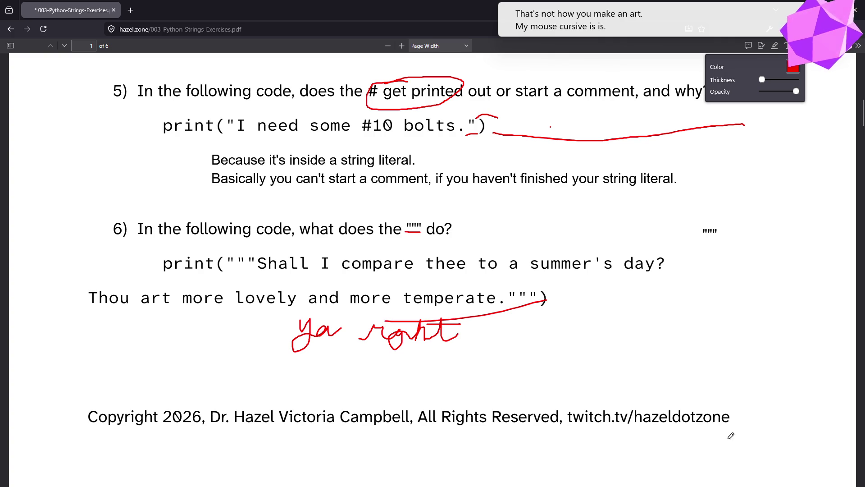
key("ctrl+z")
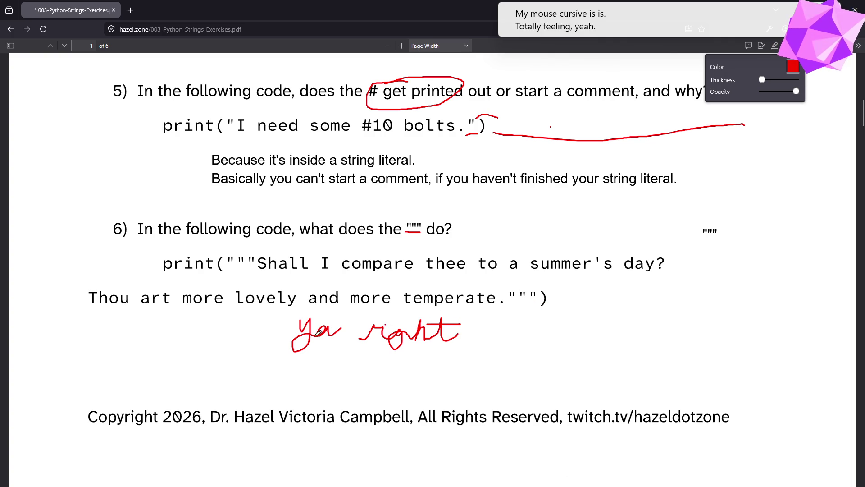
key("ctrl+z")
key("ctrl+z")
key("ctrl+z")
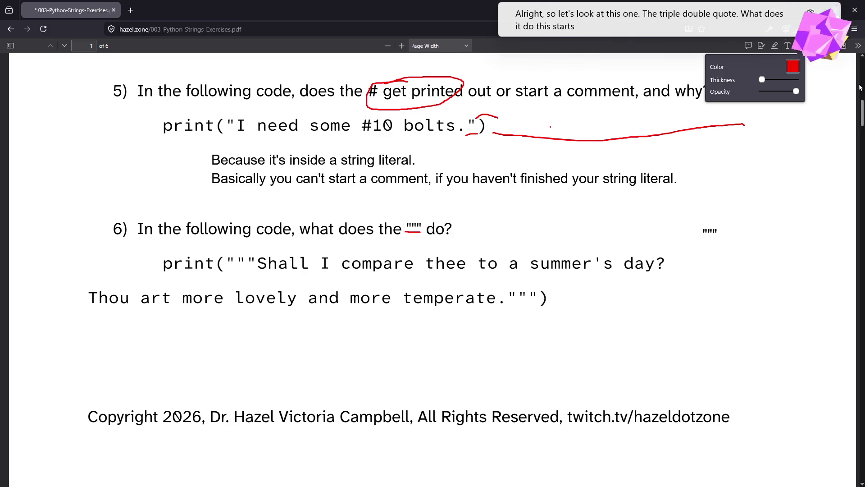
Add the note 'It starts a multi-line string literal...' plus 'and don't call me temperate' below the poem
left_click(761, 46)
left_click(238, 355)
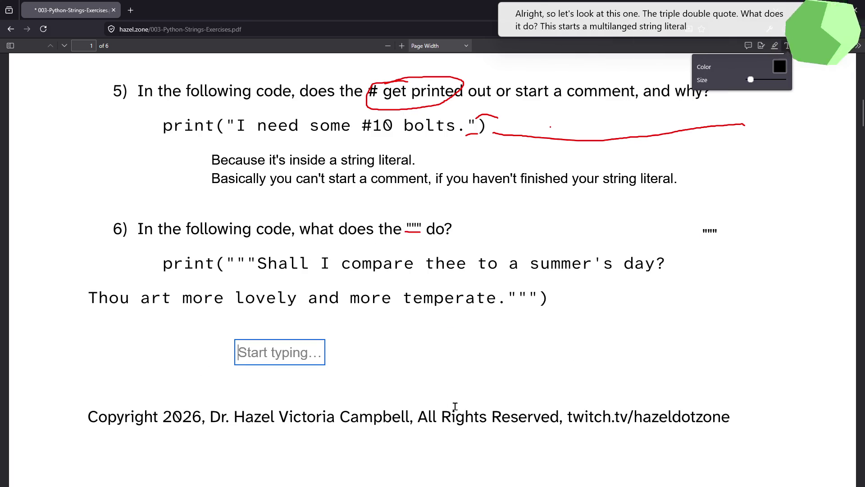
type("It starts a ")
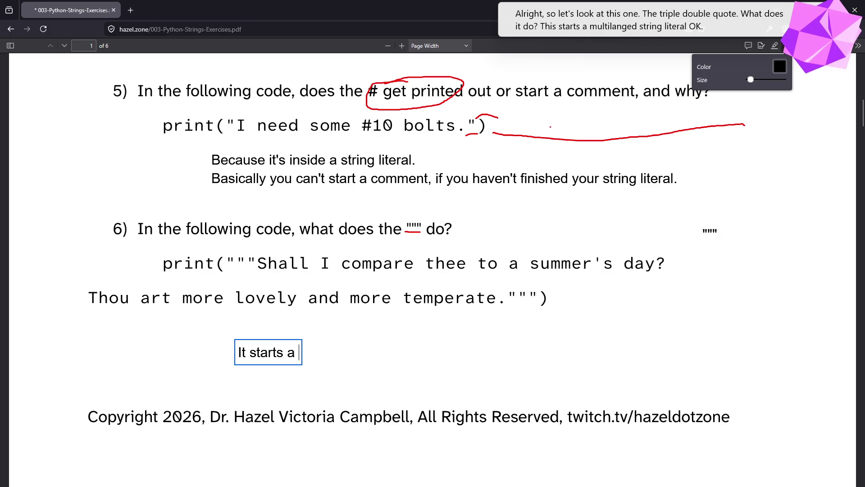
type("multi-l")
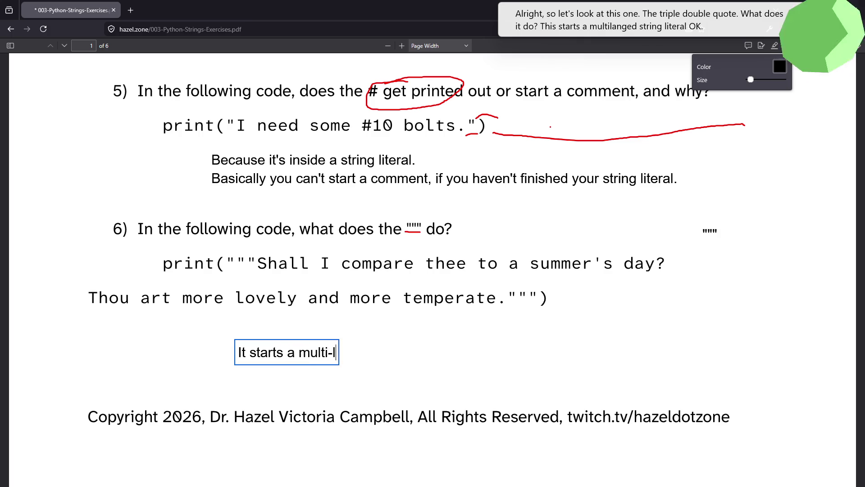
type("ine string literal")
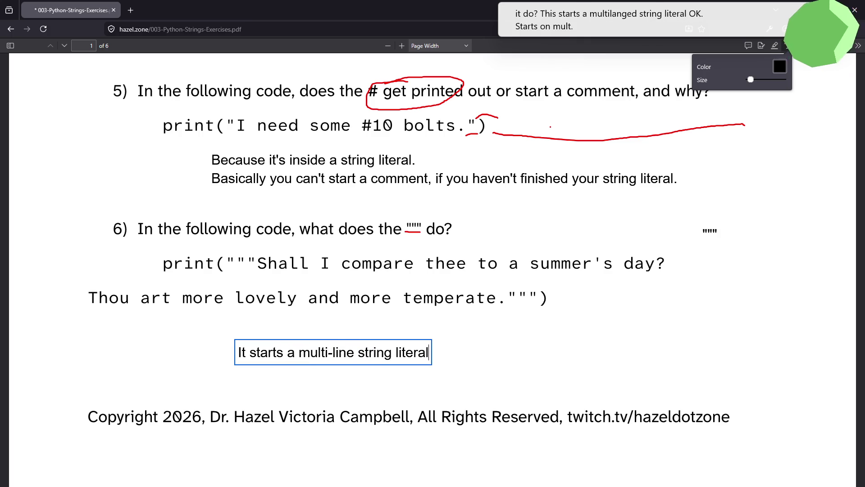
type("...")
key("Return")
key("Return")
type("and")
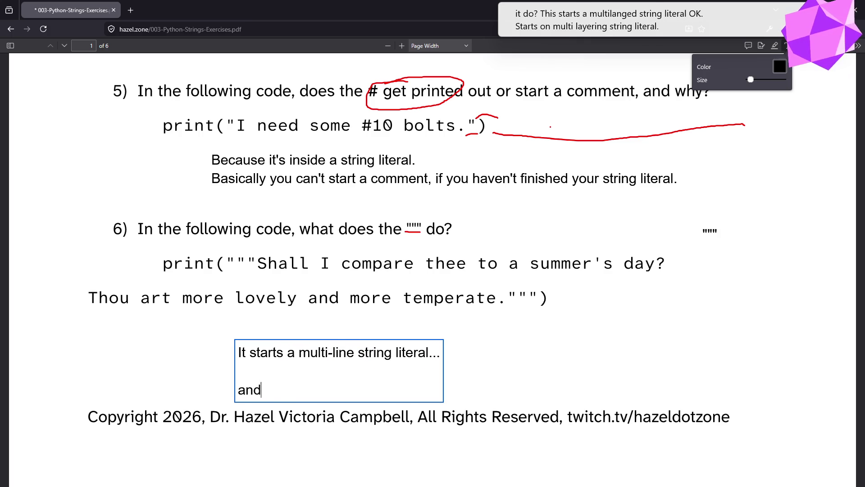
type(" don't cal")
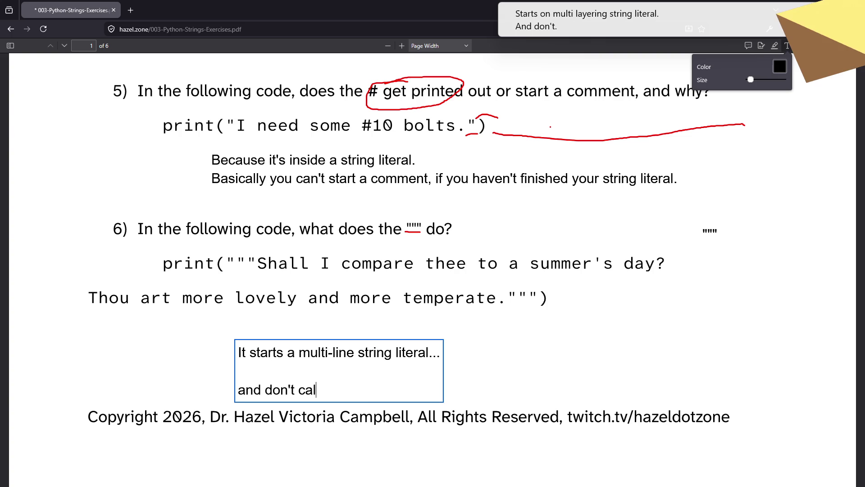
type("l me temperate!")
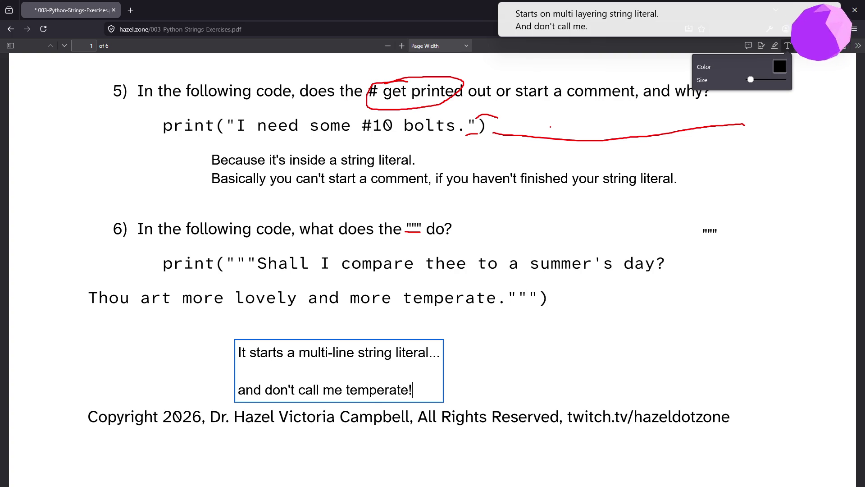
key("Escape")
left_click(556, 415)
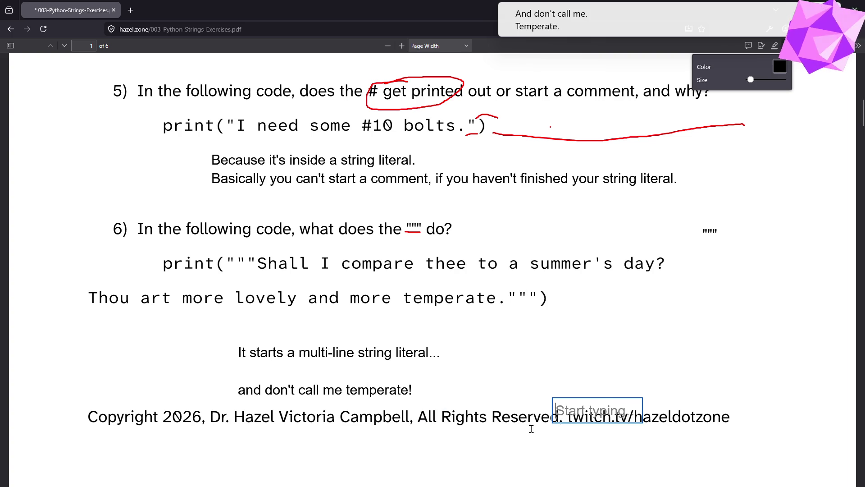
left_click(514, 422)
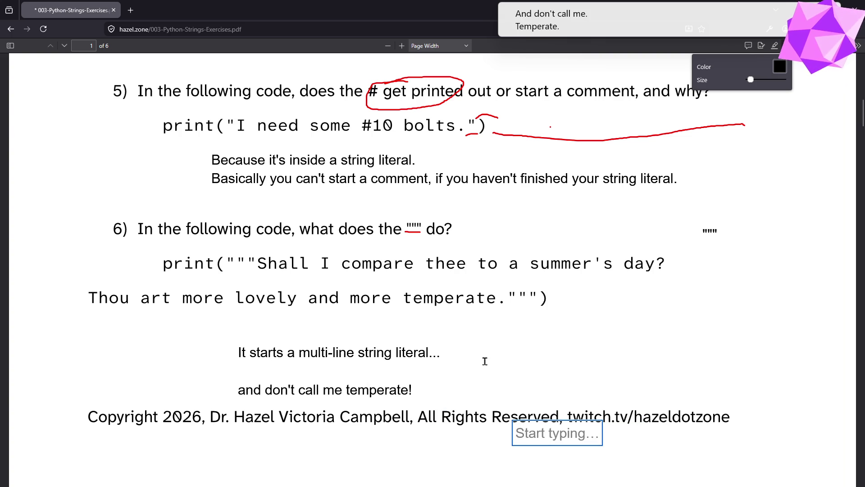
scroll(464, 382, "down", 5)
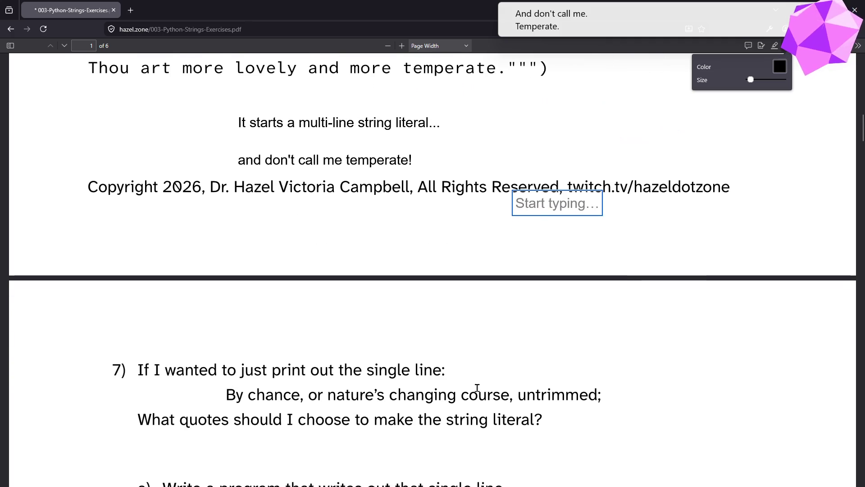
scroll(475, 392, "up", 2)
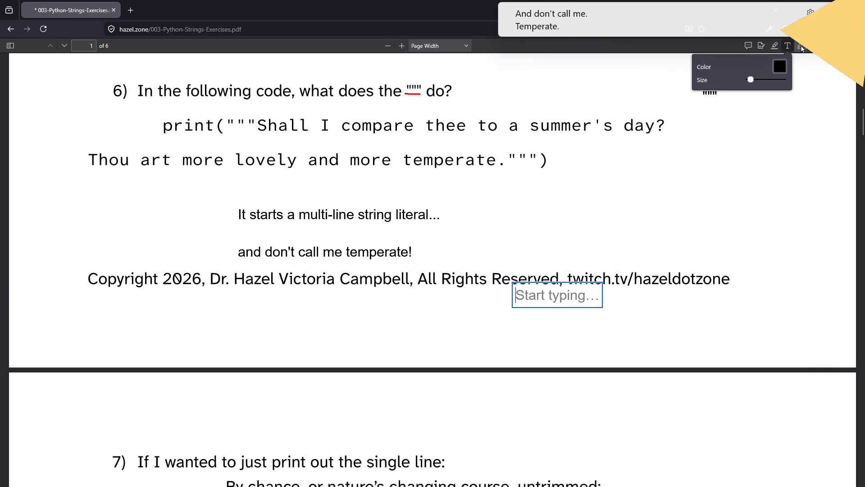
Circle the closing triple quotes, draw an arrow to the opening ones, and handwrite 'end'
left_click(802, 46)
mouse_move(518, 150)
left_mouse_down()
mouse_move(506, 164)
mouse_move(544, 156)
mouse_move(516, 149)
left_mouse_up()
mouse_move(308, 198)
left_mouse_down()
mouse_move(254, 128)
mouse_move(266, 144)
left_mouse_up()
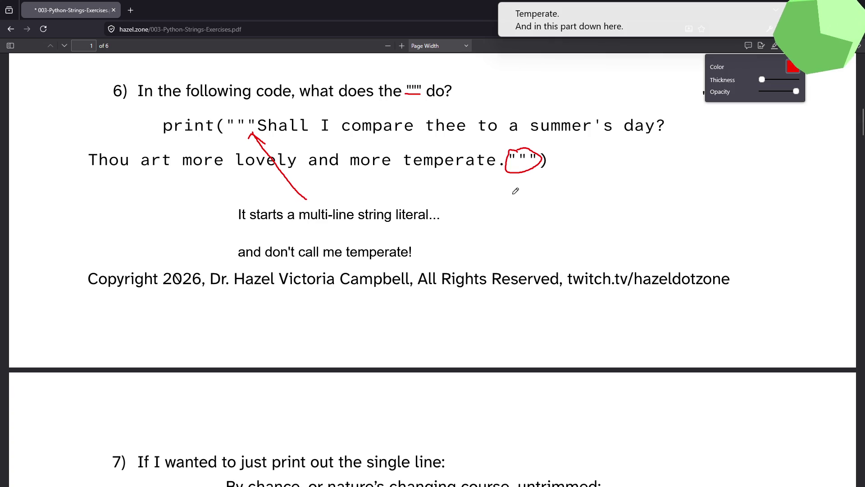
mouse_move(504, 185)
left_mouse_down()
mouse_move(547, 205)
mouse_move(575, 190)
left_mouse_up()
key("ctrl+z")
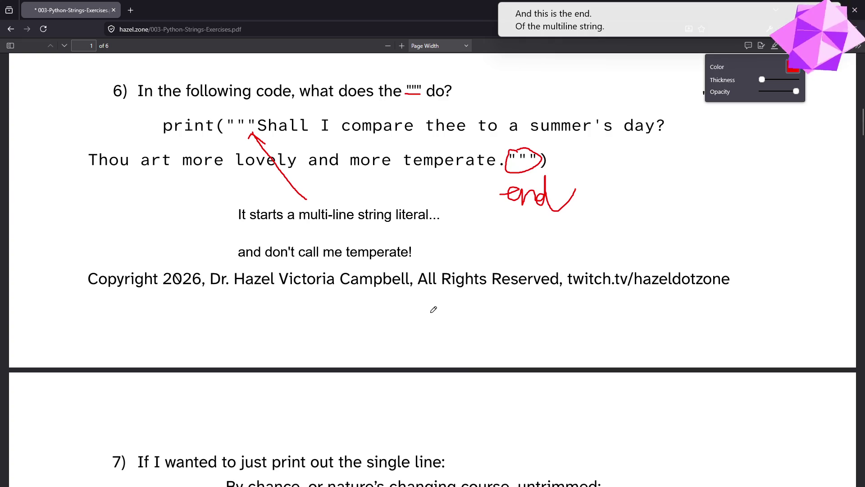
key("ctrl+z")
mouse_move(497, 195)
left_mouse_down()
mouse_move(505, 182)
mouse_move(512, 197)
mouse_move(526, 188)
mouse_move(532, 196)
mouse_move(545, 183)
mouse_move(550, 198)
mouse_move(561, 191)
left_mouse_up()
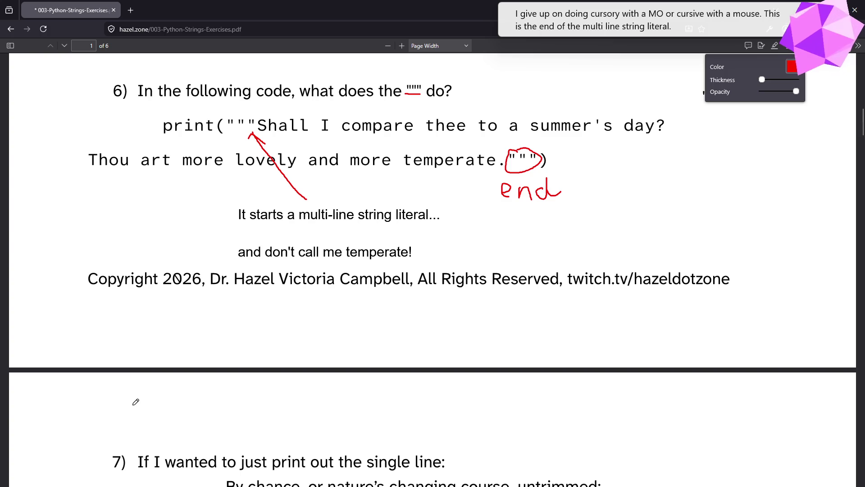
scroll(242, 244, "down", 2)
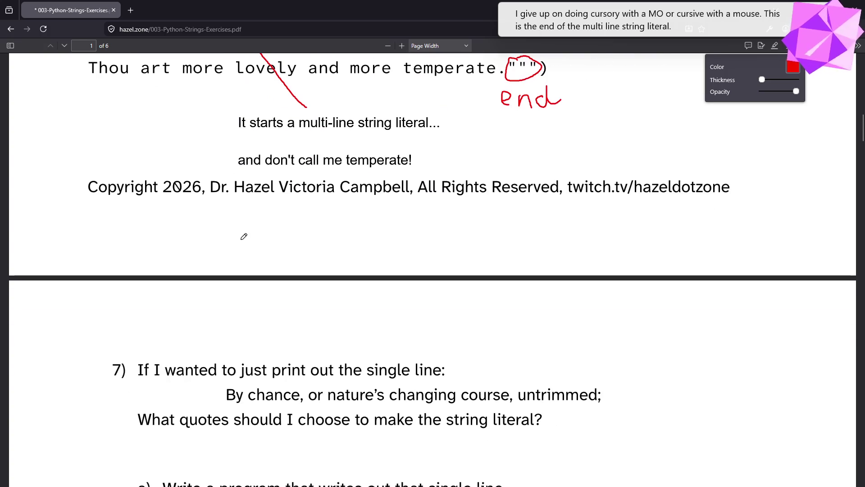
Circle the apostrophe in nature's and note 'we don't want that to be mistaken for a single quote'
scroll(245, 236, "down", 1)
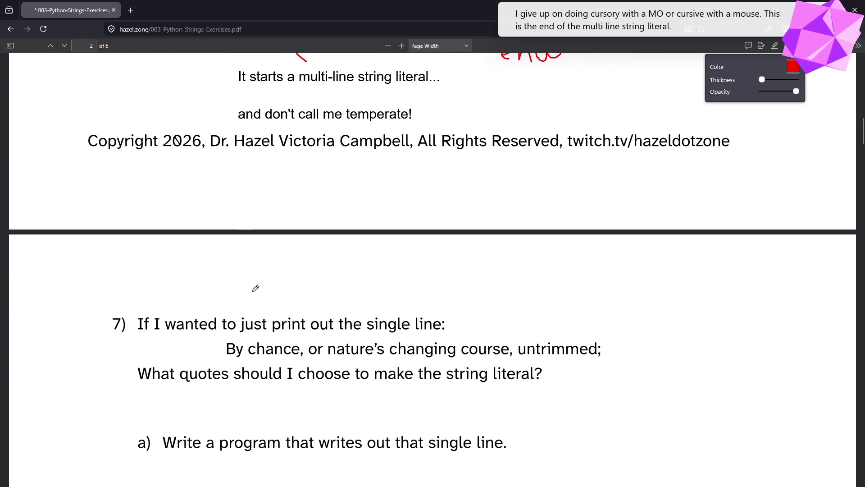
scroll(259, 286, "down", 3)
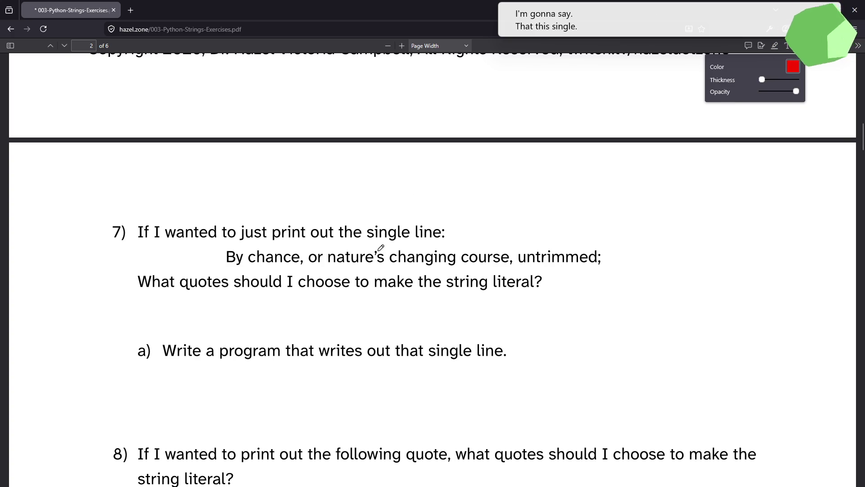
mouse_move(377, 249)
left_mouse_down()
mouse_move(368, 249)
mouse_move(375, 259)
mouse_move(384, 254)
mouse_move(377, 250)
mouse_move(462, 235)
left_mouse_up()
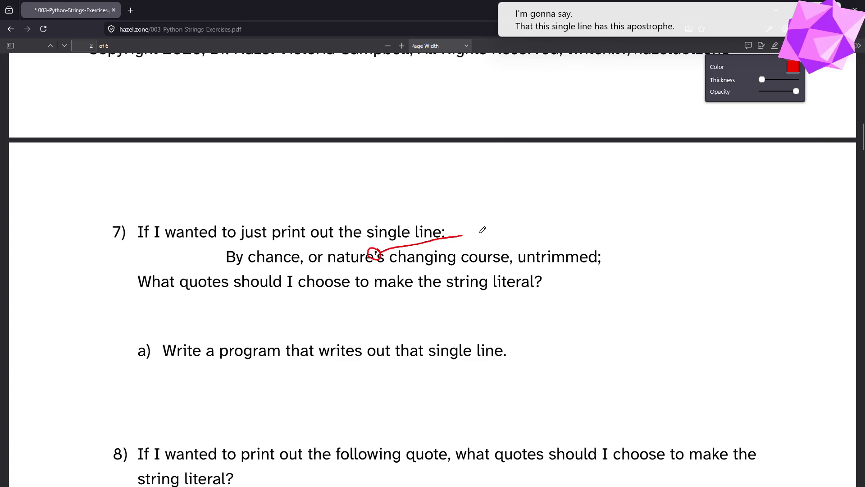
left_click(784, 46)
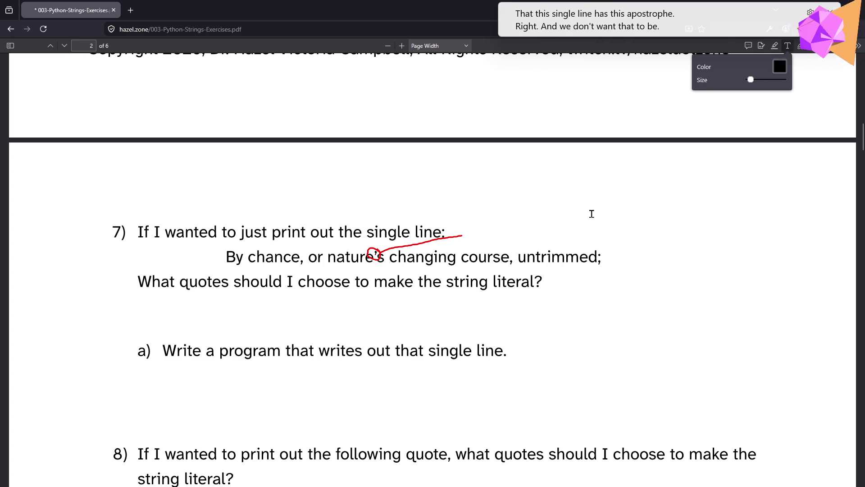
left_click(470, 231)
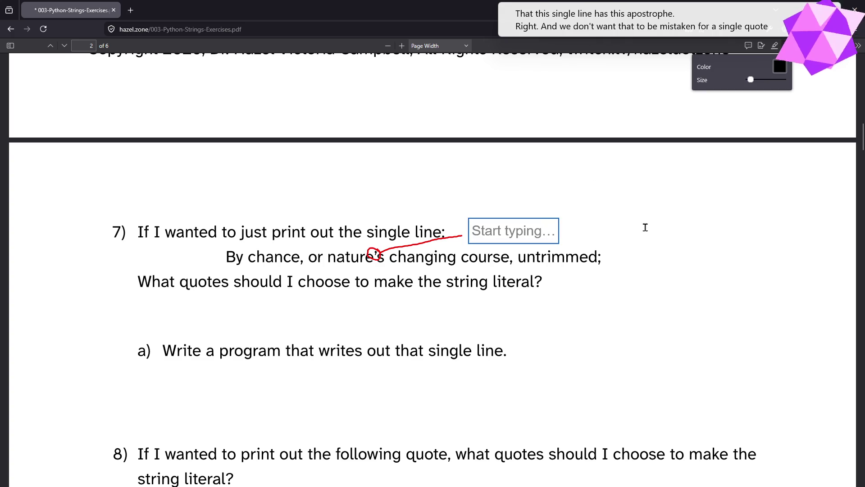
type("qe")
key("BackSpace")
key("BackSpace")
type("we don't ")
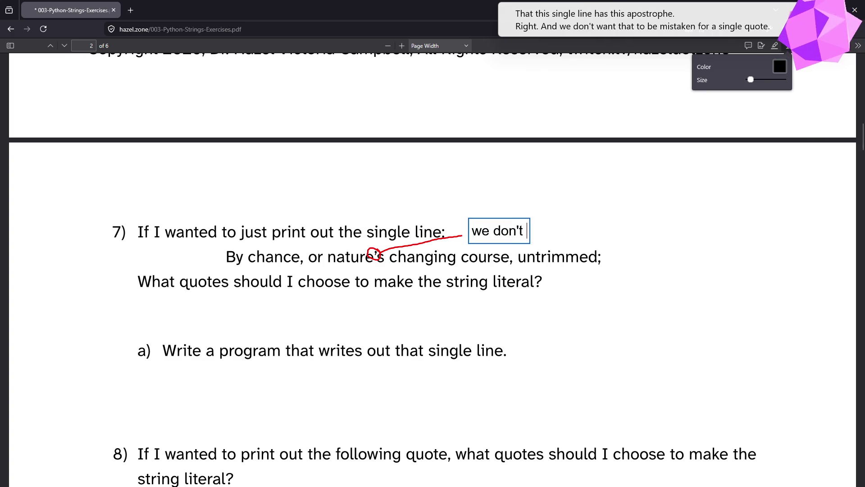
type("want that to be mistake")
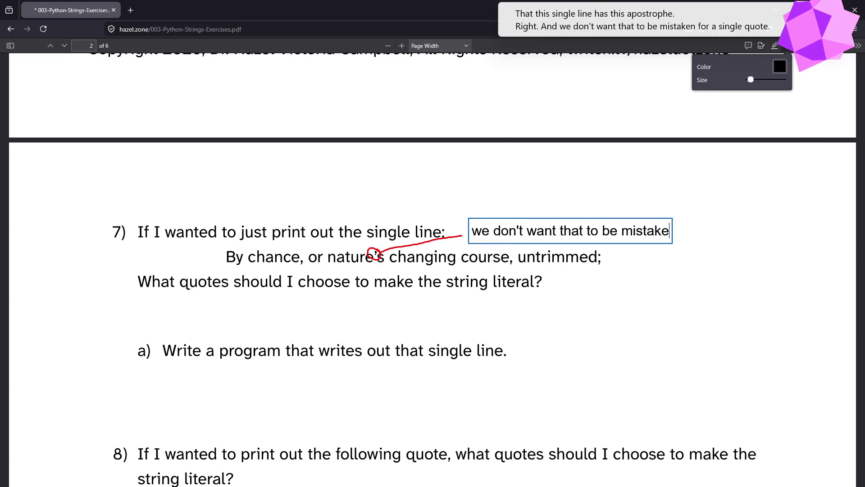
type("n for a single quote")
left_click(599, 246)
Recolour the apostrophe note red
left_click(558, 224)
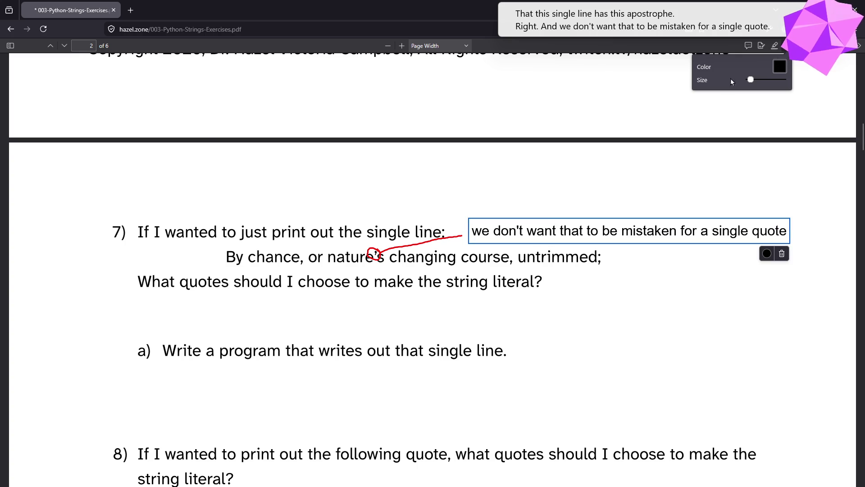
left_click(775, 67)
left_click(14, 40)
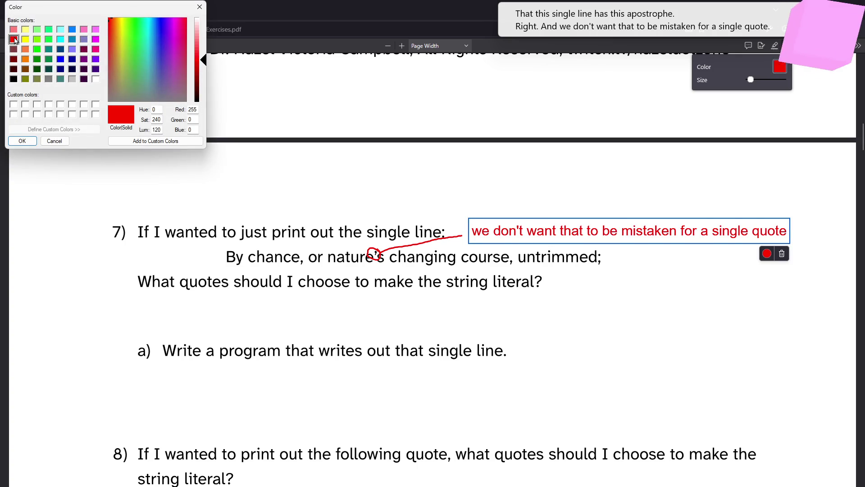
left_click(22, 141)
left_click(452, 168)
left_click(496, 198)
key("Escape")
Set red as the annotation colour and start a text note beside the string-literal question
left_click(780, 67)
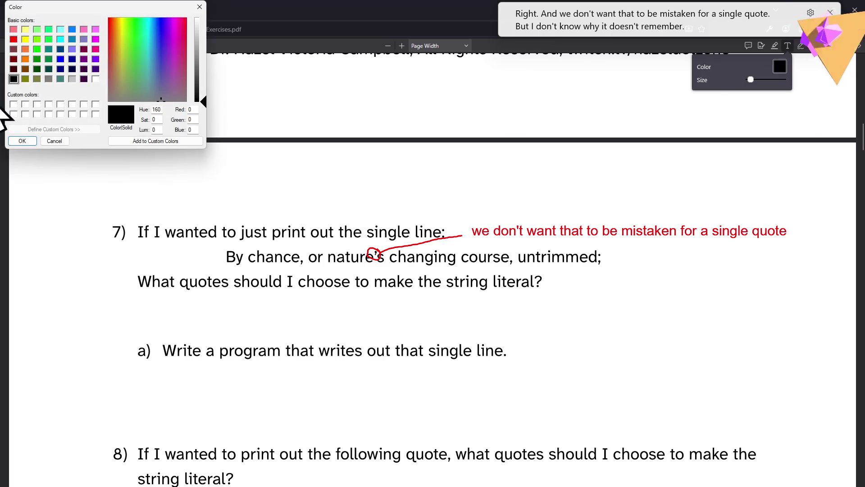
left_click(13, 40)
left_click(22, 141)
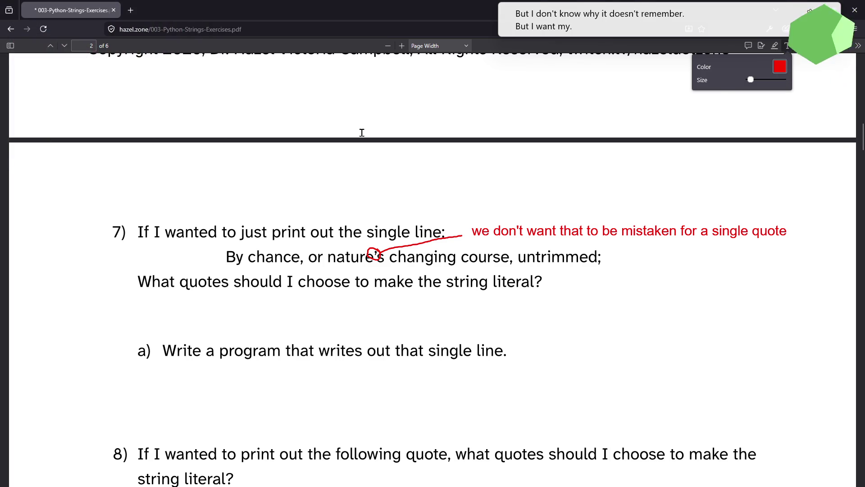
left_click(774, 46)
left_click(788, 46)
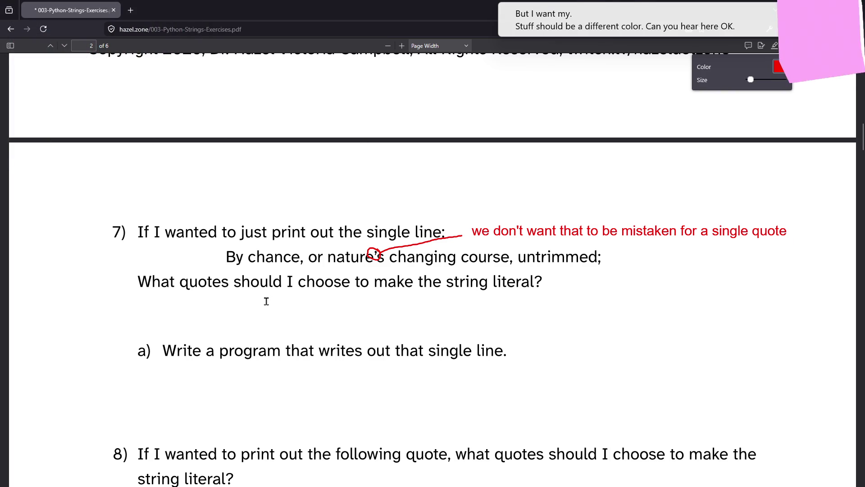
left_click(614, 280)
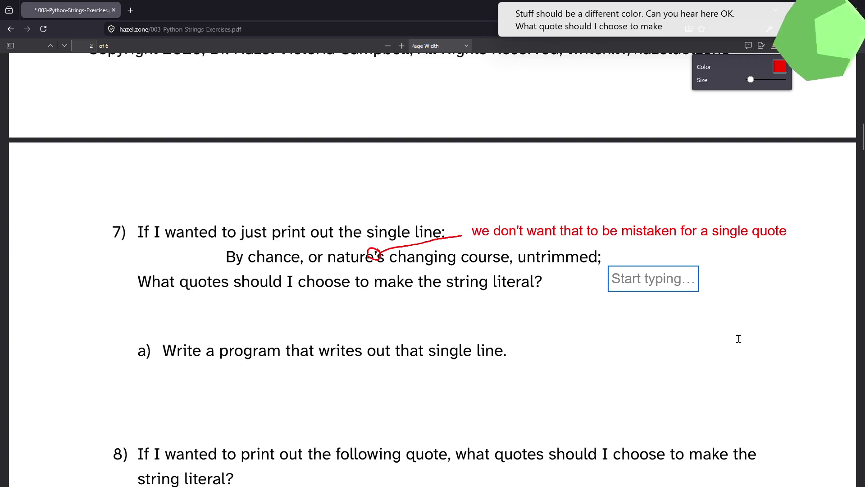
Enter a red double-quote mark as question 7's quote choice
type("\"")
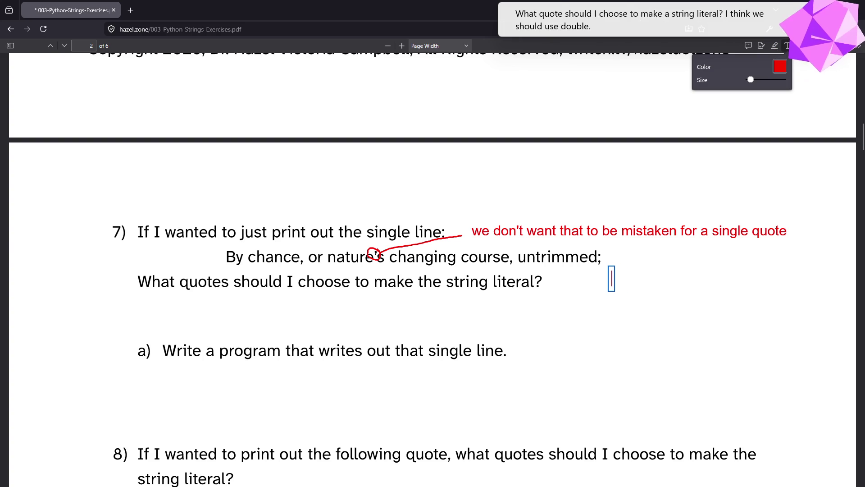
key("Escape")
key("Escape")
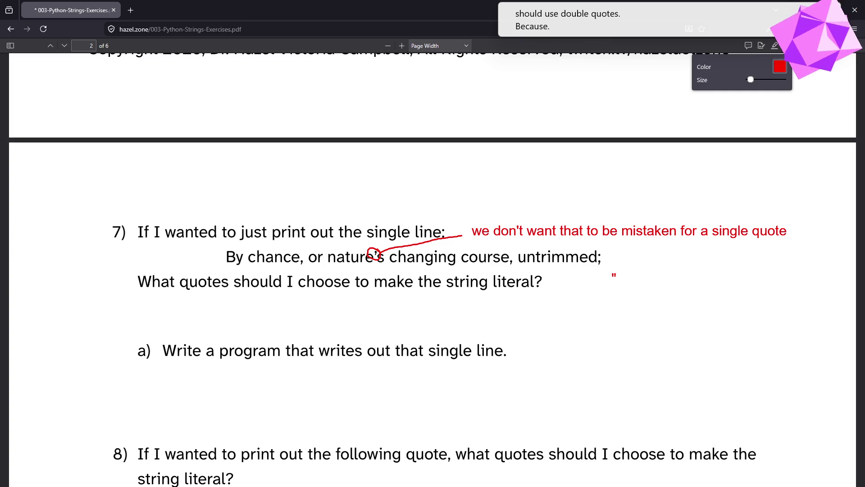
key("XF86AudioRaiseVolume")
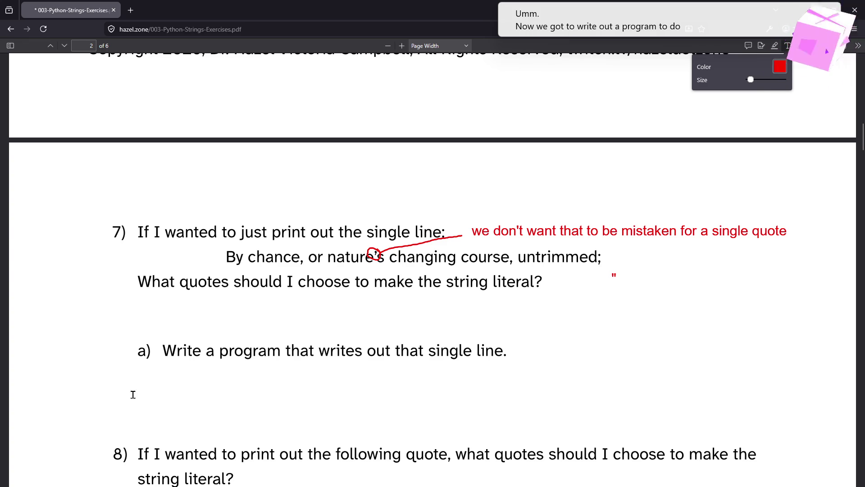
Type print("By chance, or nature's changing course, untrimmed;") under question 7a and select it for copying
left_click(172, 401)
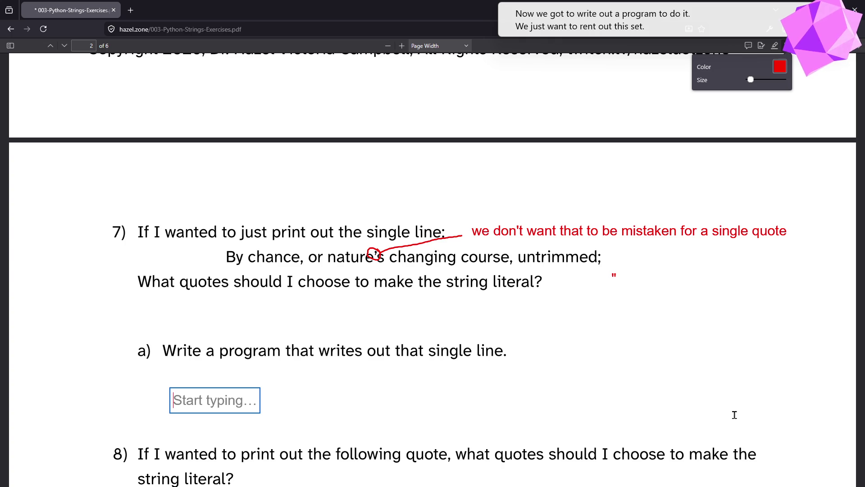
type("print")
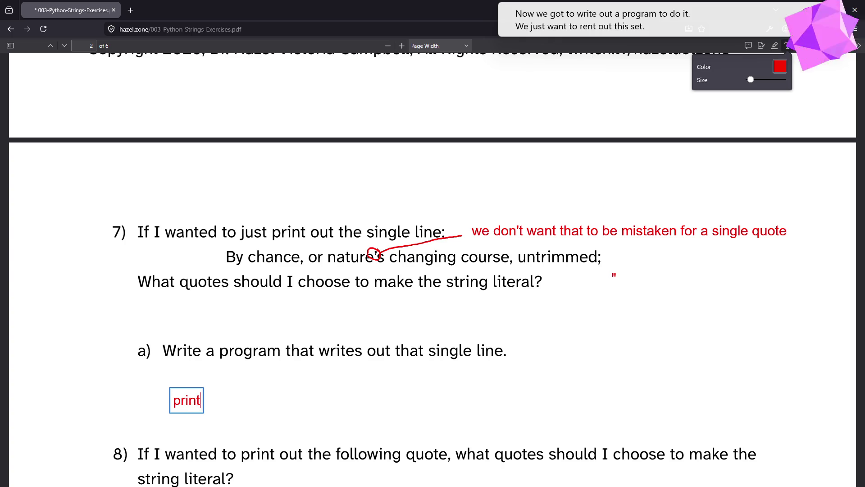
type("(")
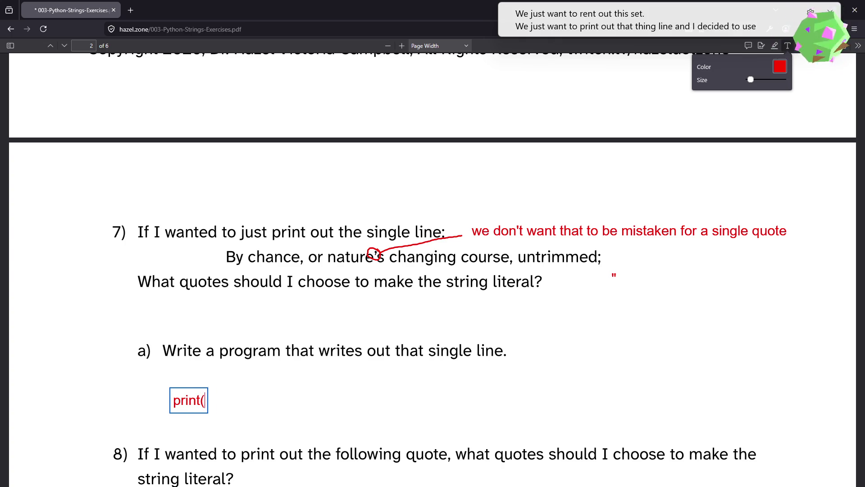
type("\"\")")
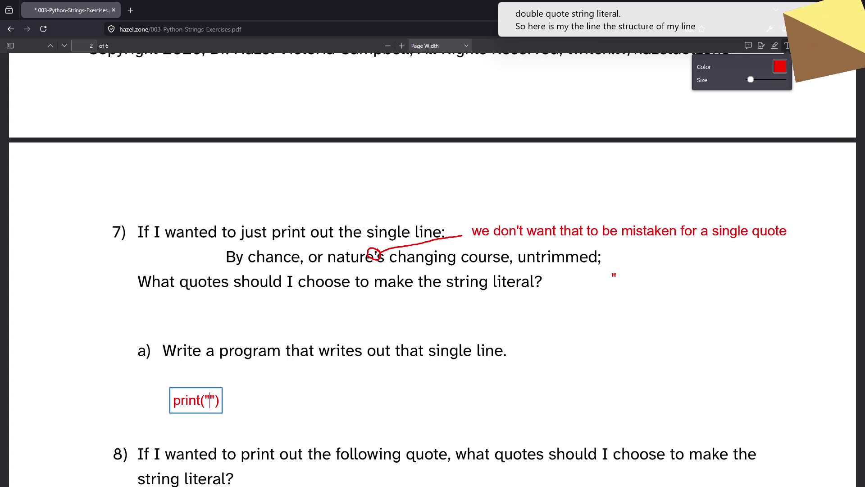
type("By chance, or nat")
type("ure's")
type(" changing course")
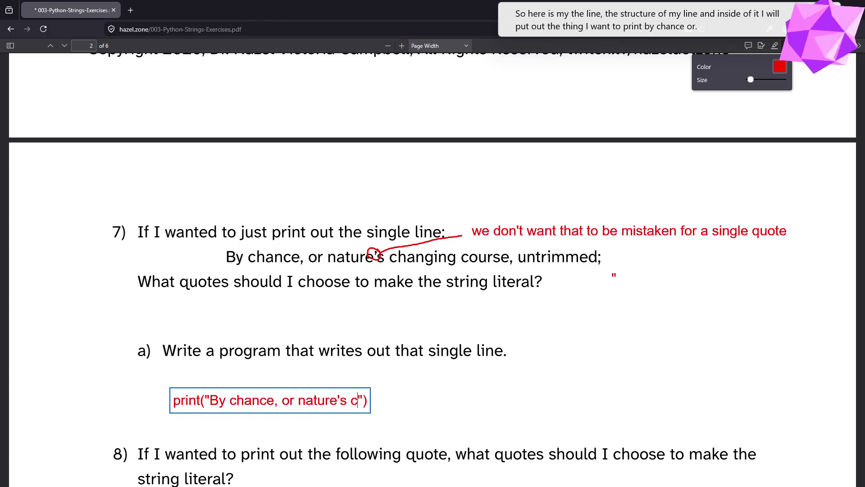
type(", unt")
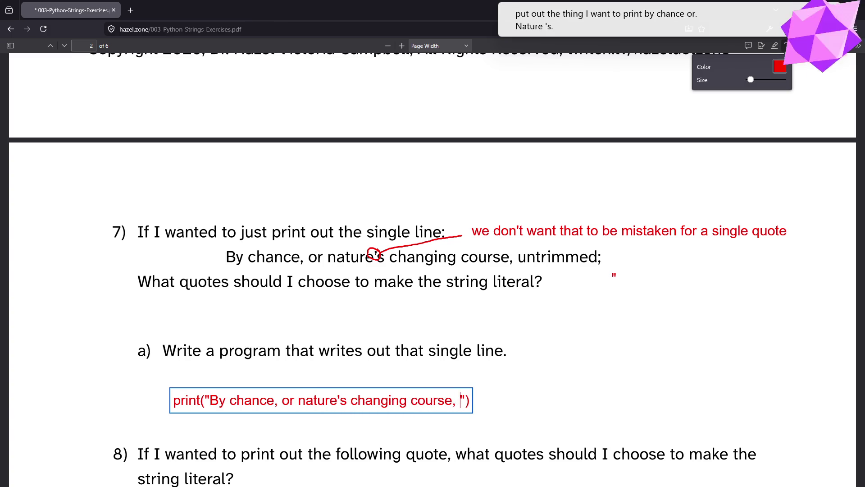
type("rimmed;")
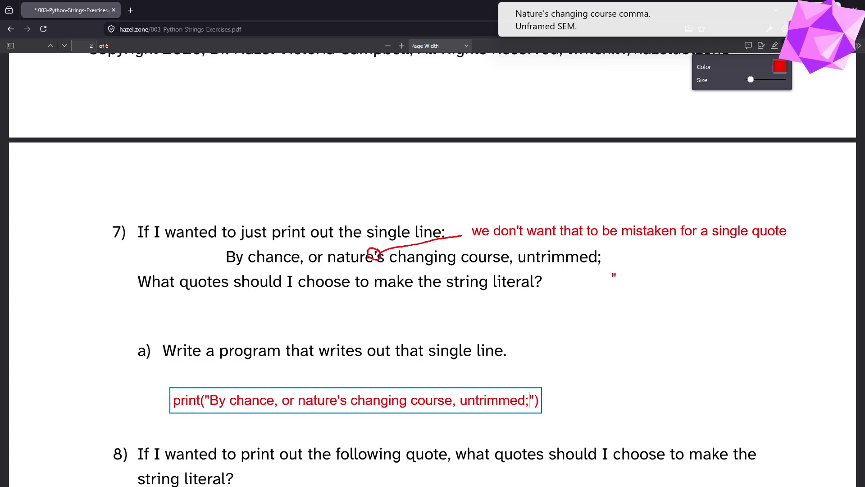
key("Escape")
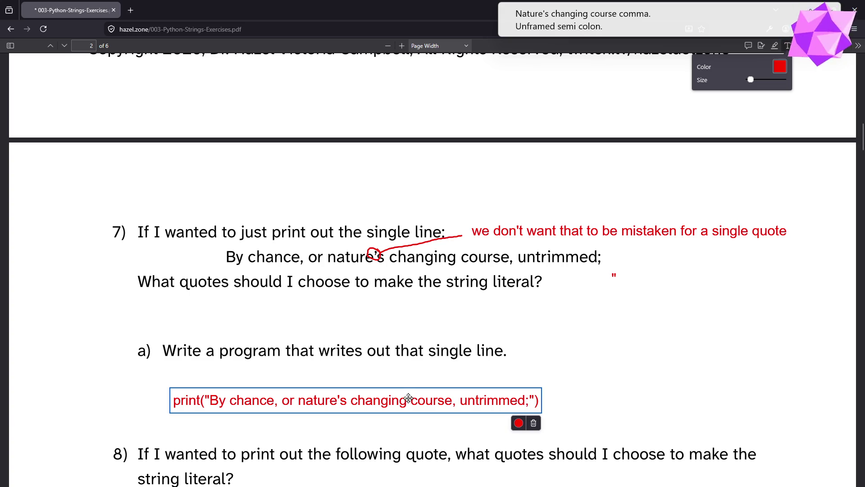
double_click(407, 400)
key("ctrl+a")
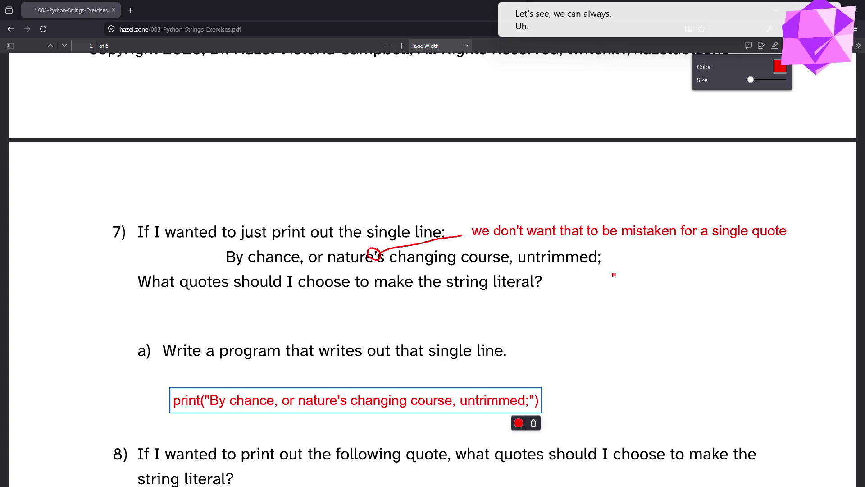
Paste the print statement into hello.py in a maximized VS Code
key("alt+Tab")
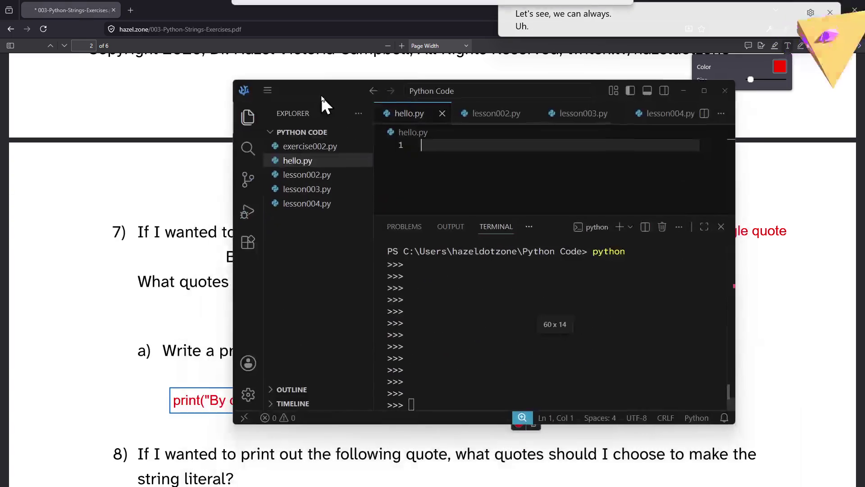
key("ctrl+v")
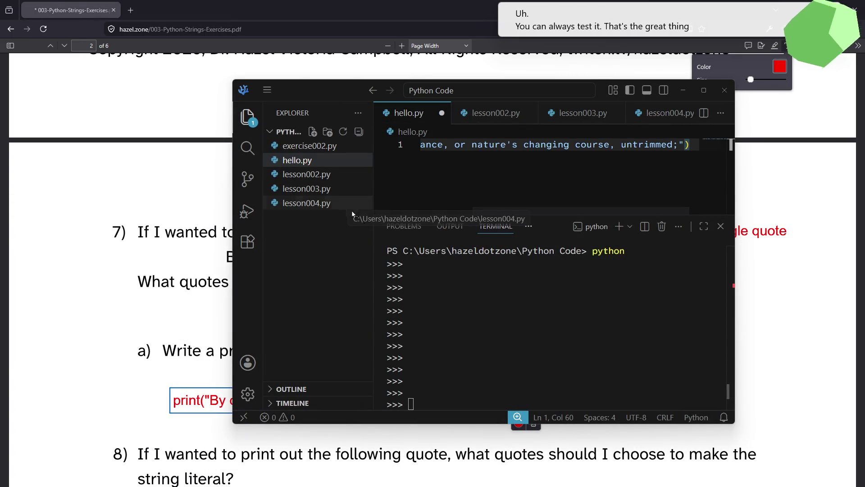
left_click(703, 91)
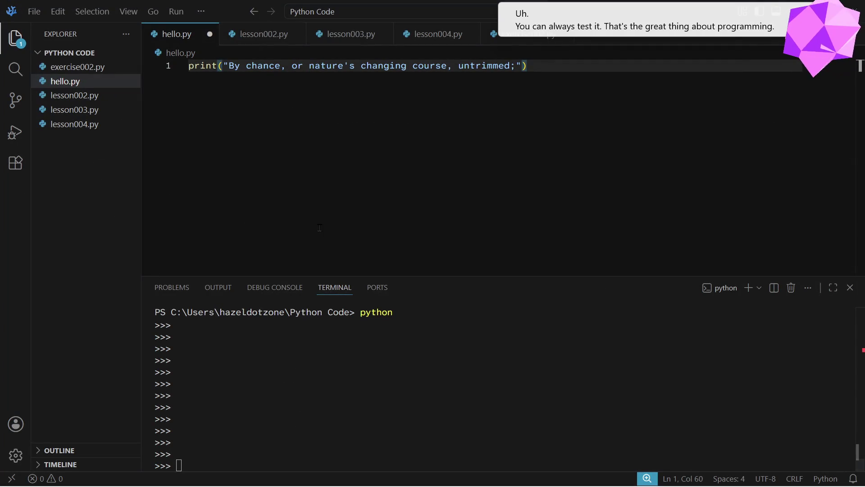
Exit the Python REPL with quit() and run python hello.py in the terminal
left_click(260, 409)
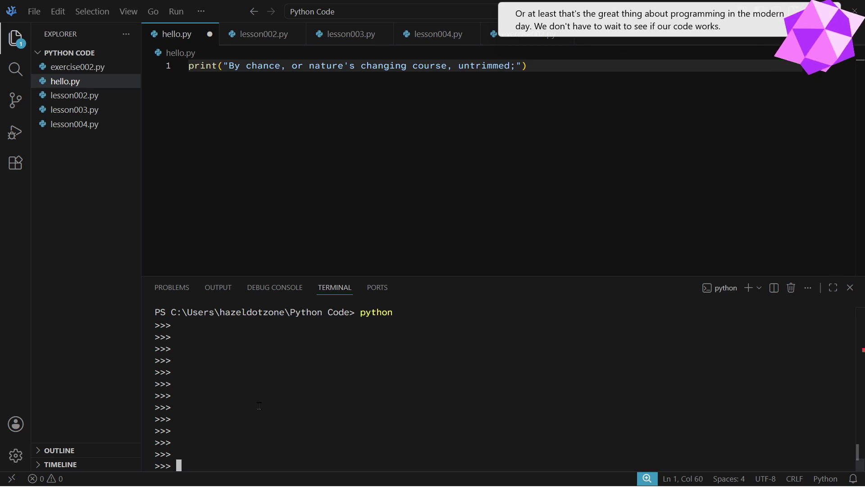
type("quit()")
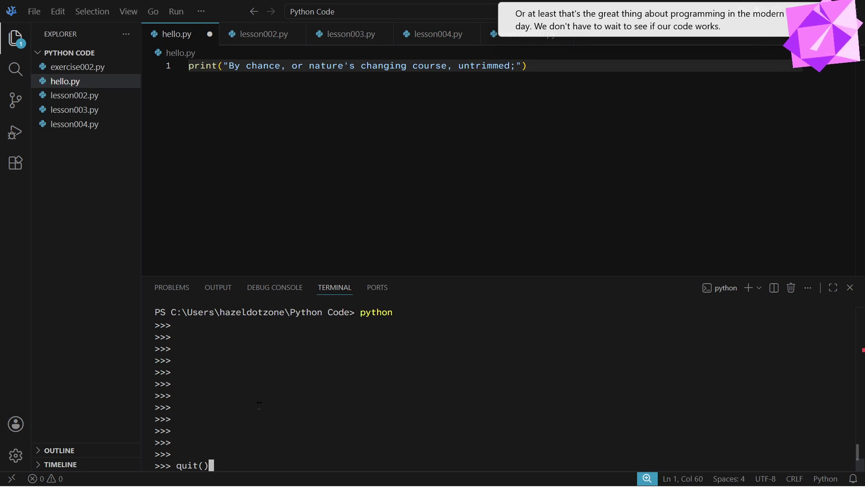
key("Return")
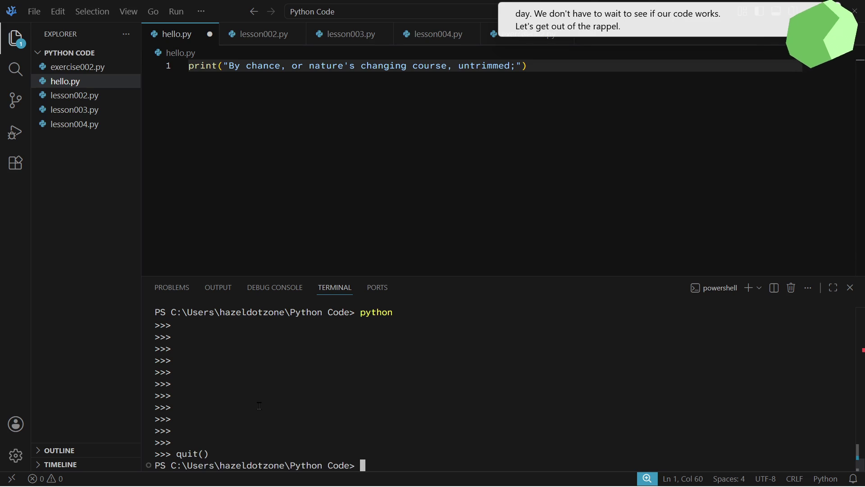
type("pytho")
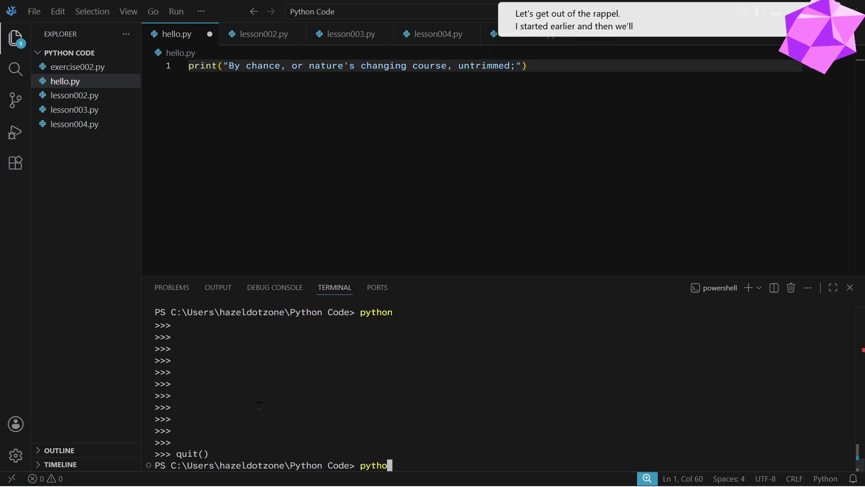
type("n hello.py")
key("Return")
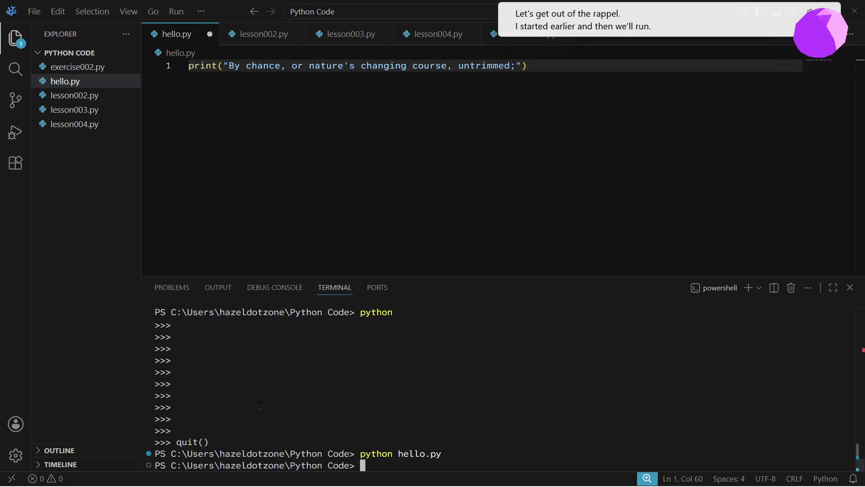
Save hello.py and rerun it so the line prints cleanly, then shrink the editor window
left_click(209, 40)
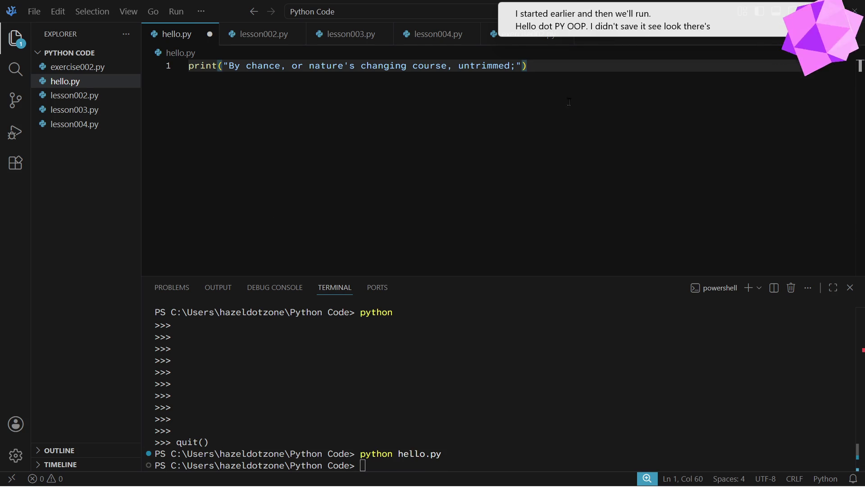
key("ctrl+s")
left_click(477, 406)
key("Up")
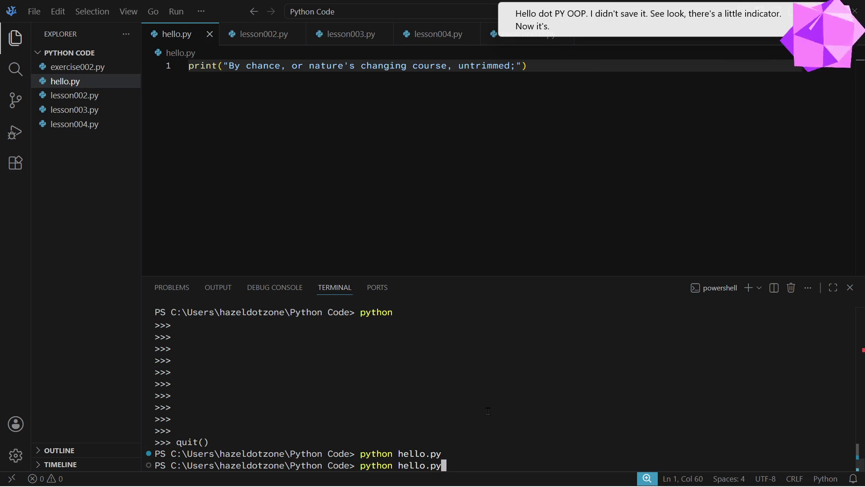
key("Return")
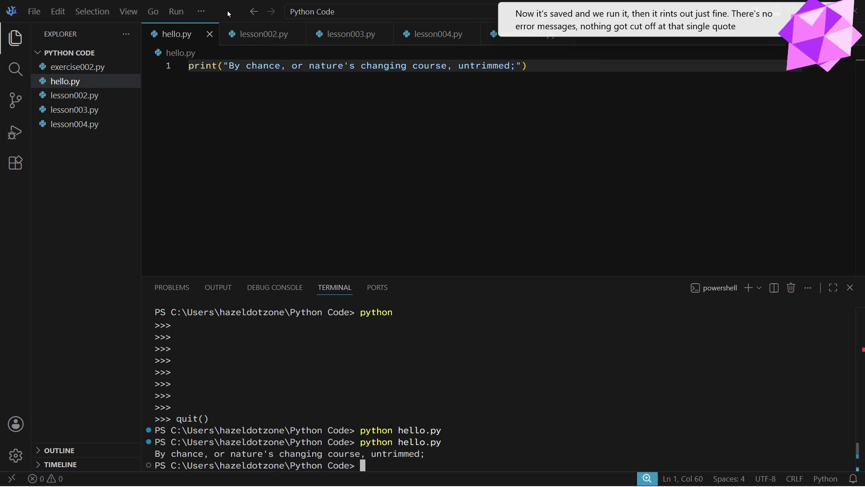
double_click(544, 4)
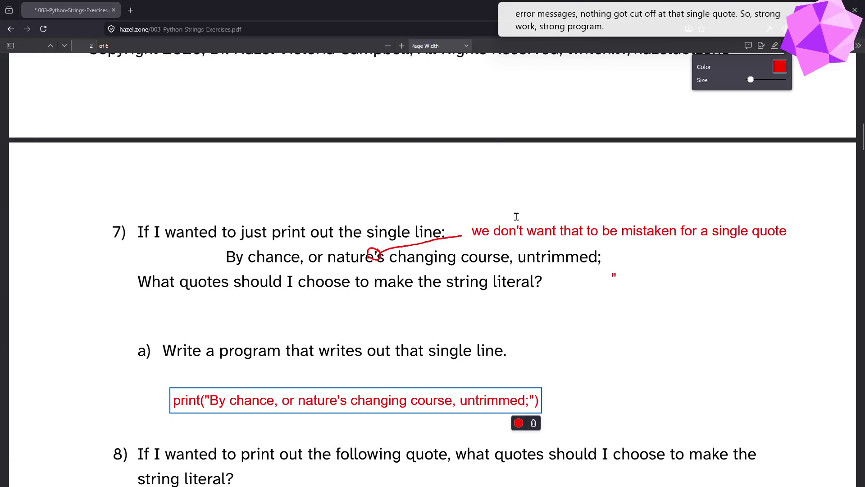
Type a red single quote (') beside question 8's Linus Torvalds quote as its answer
left_click(632, 369)
scroll(604, 387, "down", 3)
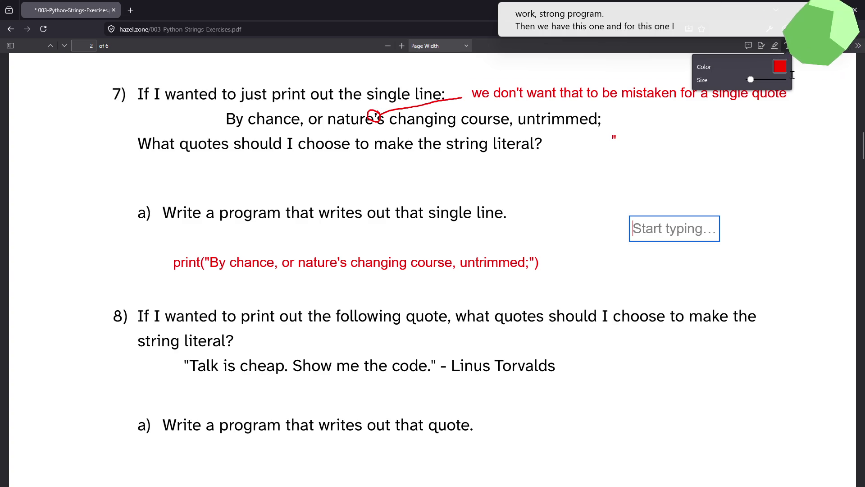
left_click(609, 361)
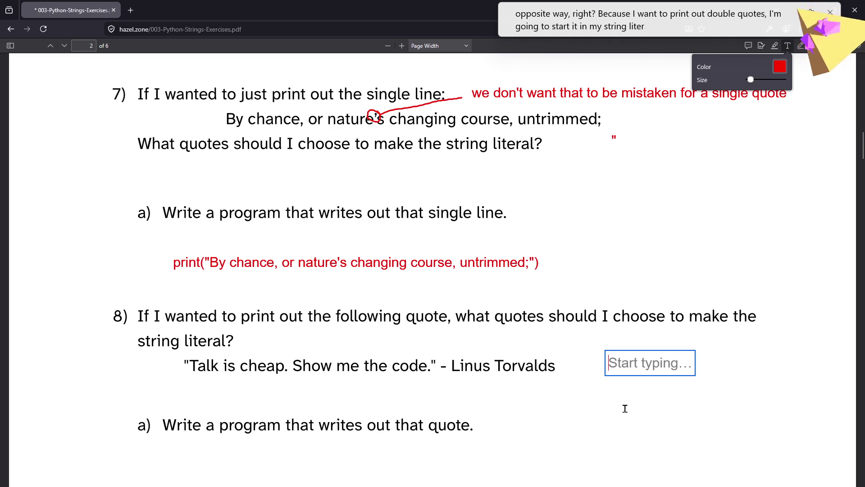
type("'")
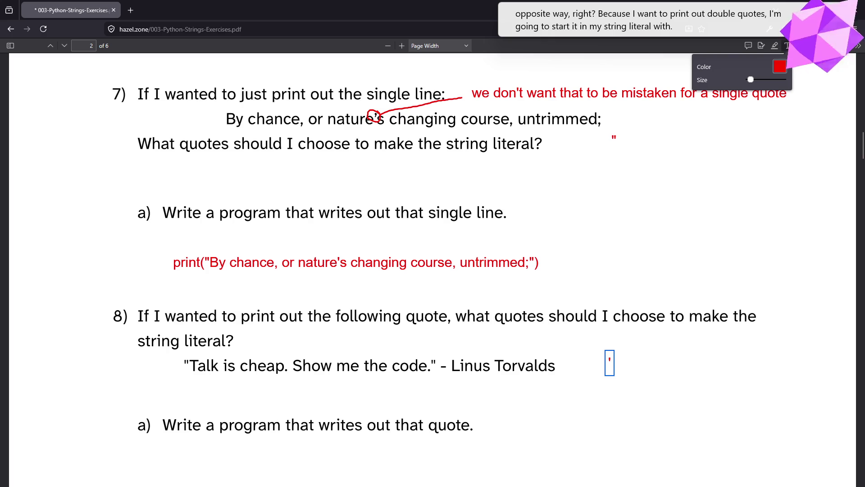
scroll(401, 444, "down", 1)
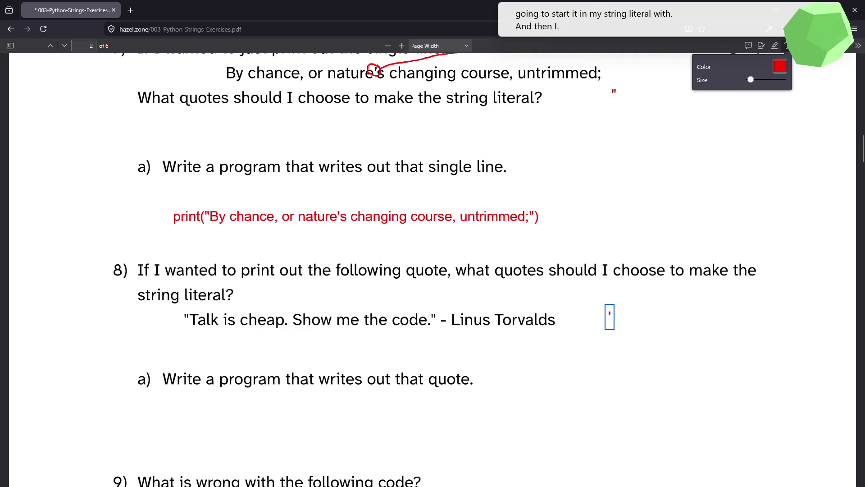
key("alt+Tab")
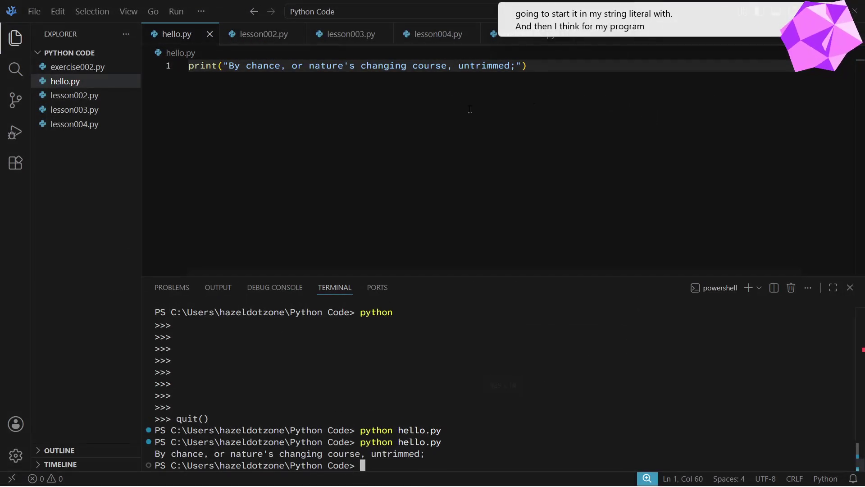
Add line 2: print('"Talk is cheap. Show me the code." - Linus Torvalds')
left_click(583, 119)
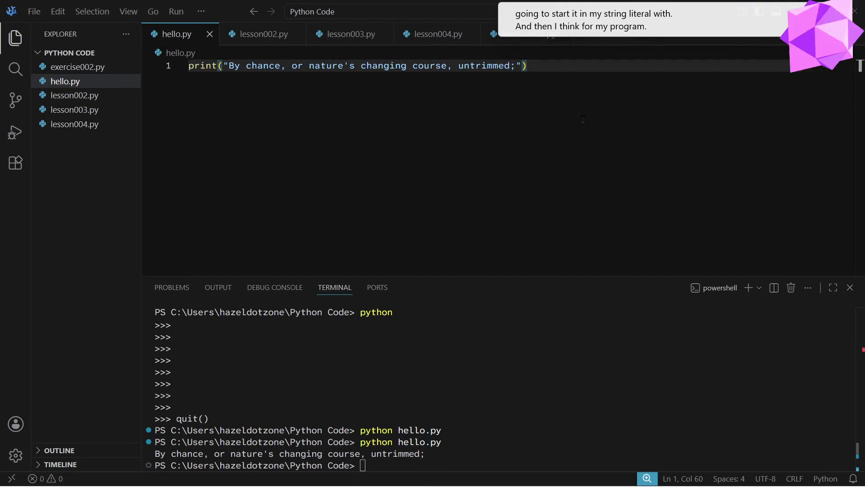
key("Return")
type("print(")
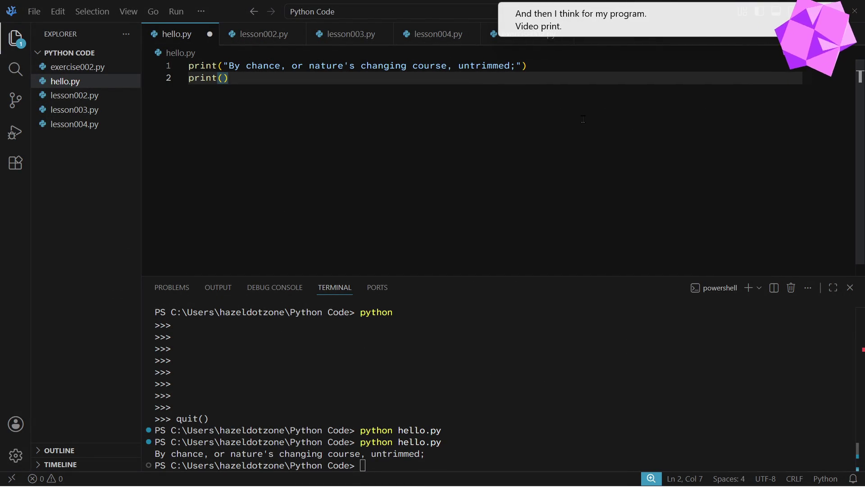
type("'")
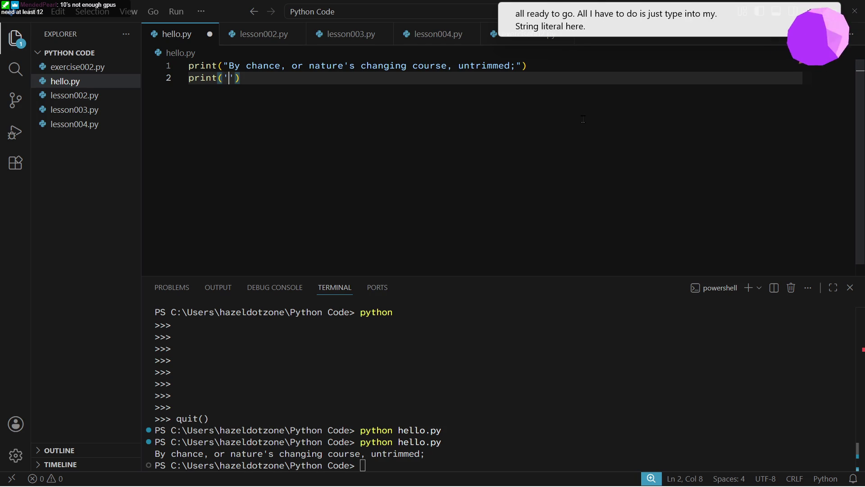
type("\"Talk is cheap")
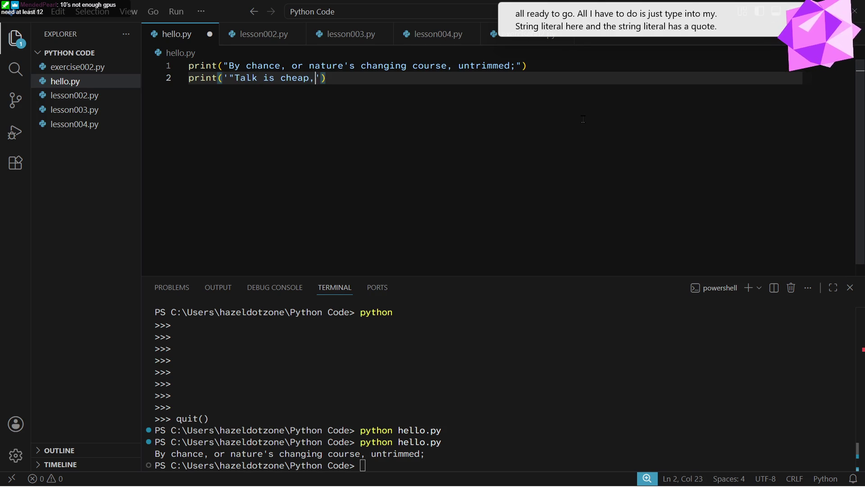
type(". Show me the ")
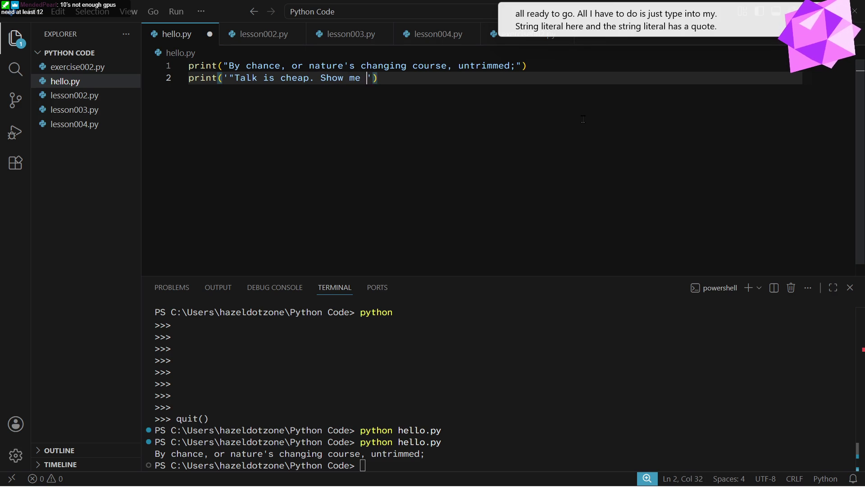
type("code.\" ")
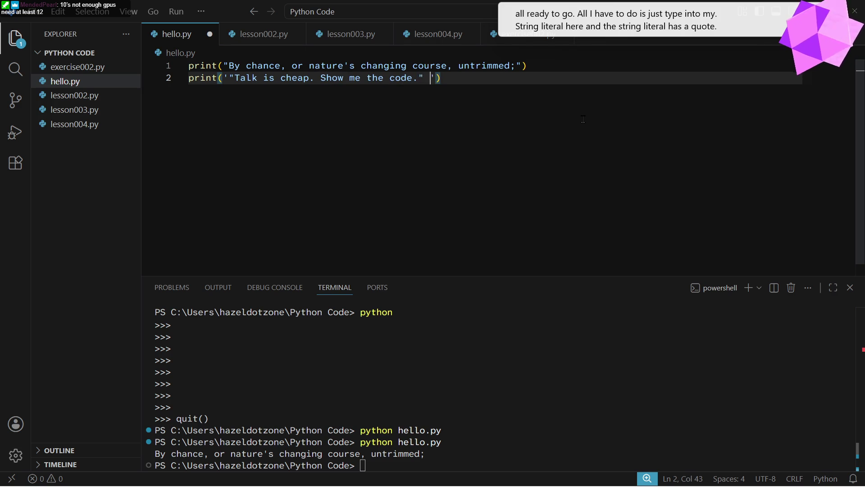
type("- ")
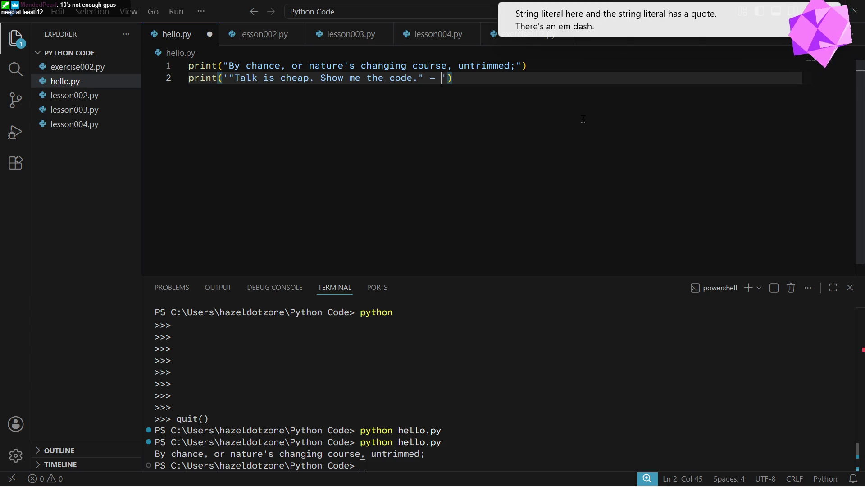
type("Linus To")
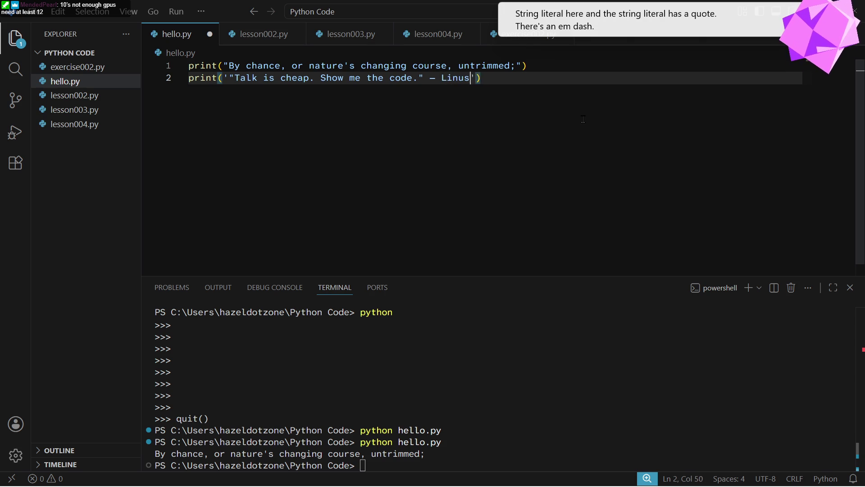
type("v")
key("BackSpace")
type("rvalds")
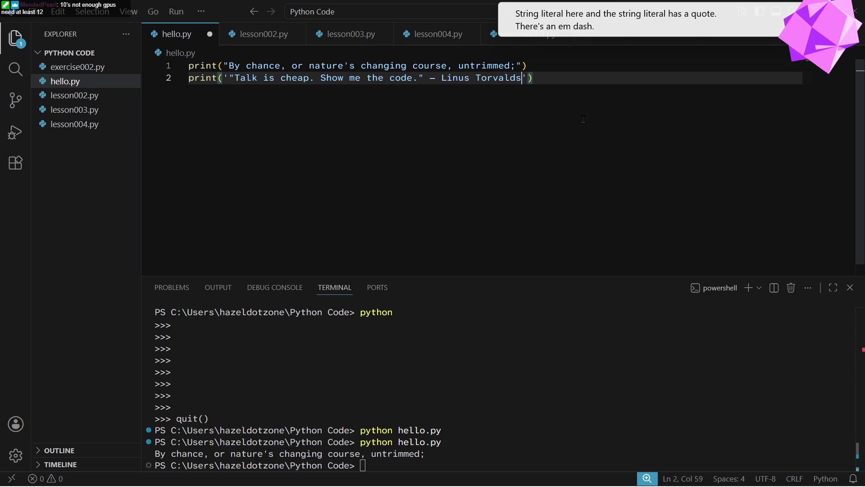
Save and rerun hello.py, printing the Torvalds quote with its double quotes intact
key("ctrl+s")
left_click(539, 389)
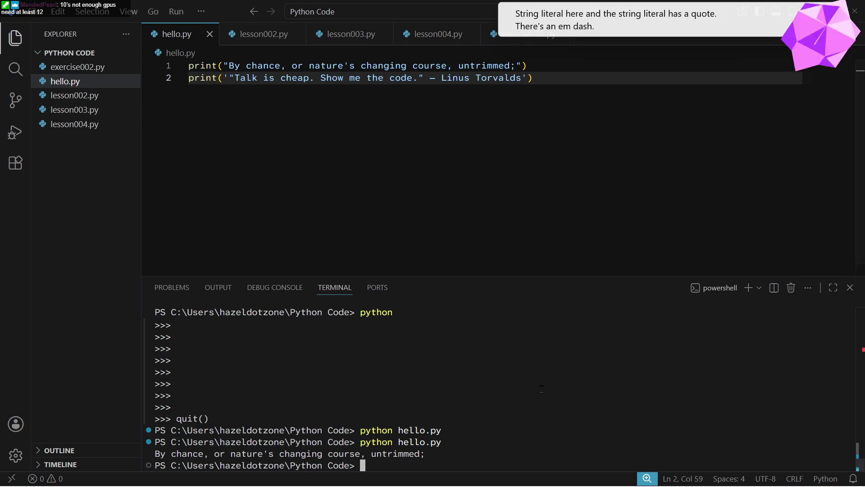
key("Up")
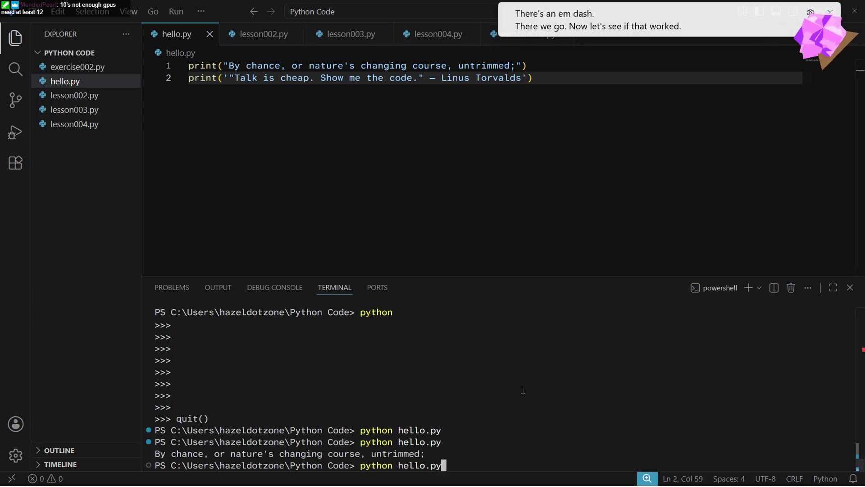
key("Return")
triple_click(368, 453)
left_click(635, 404)
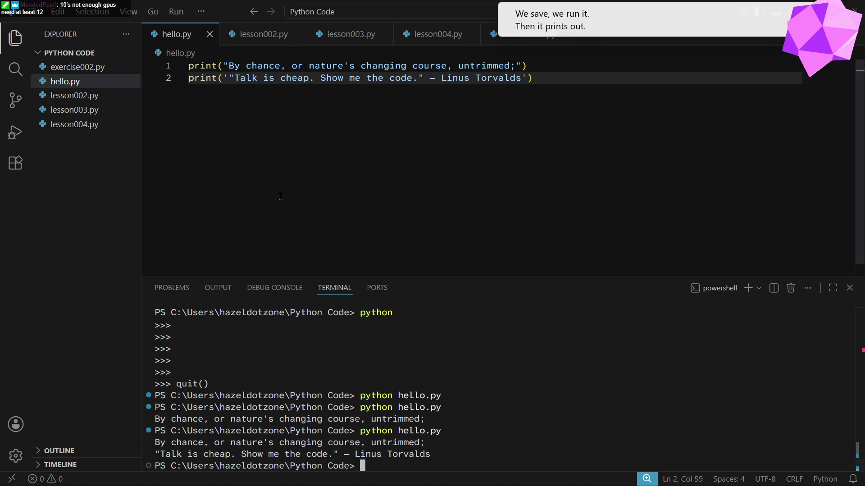
key("alt+Tab")
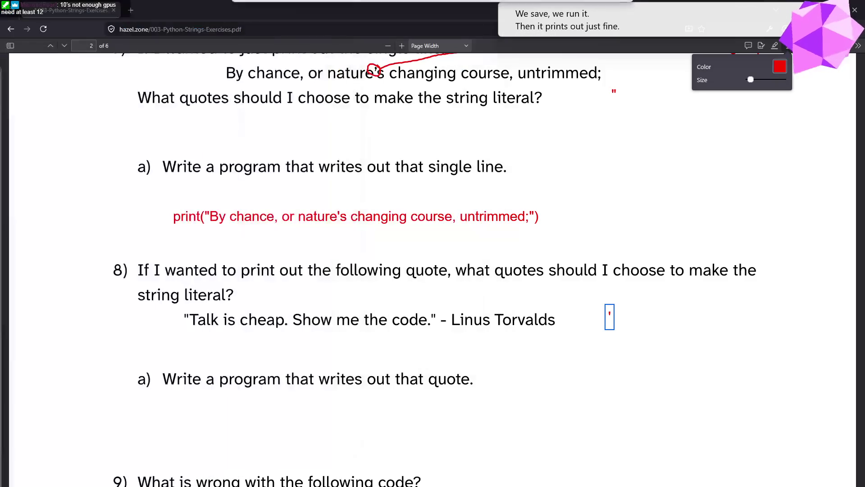
Paste the Torvalds print statement as a red text note under question 8a
left_click(579, 406)
key("Escape")
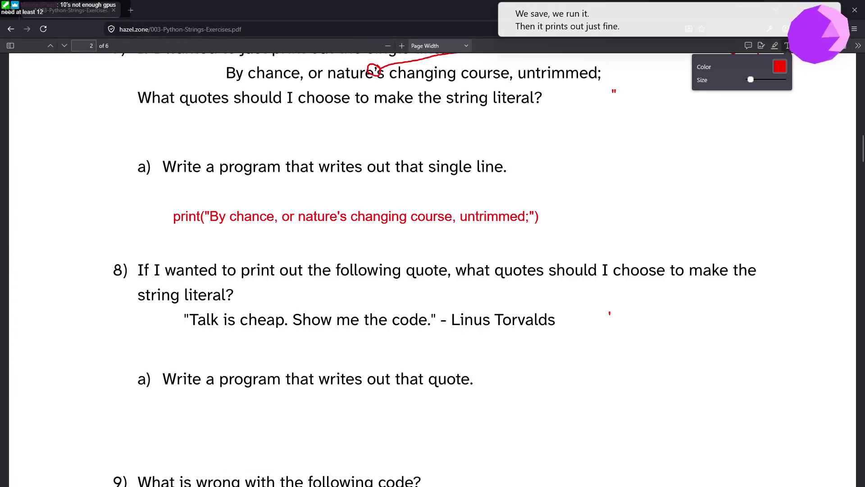
left_click(246, 429)
type("print('\"Talk is cheap. Show me the code.\" — Linus Torvalds')")
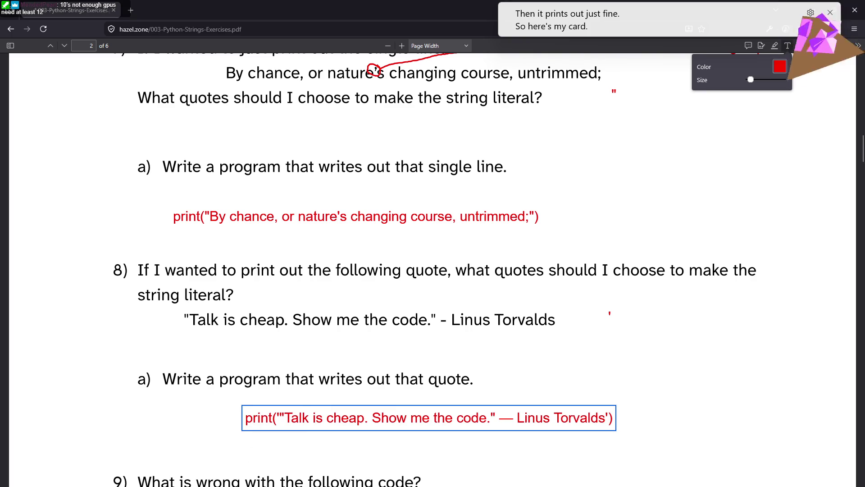
key("alt+Tab")
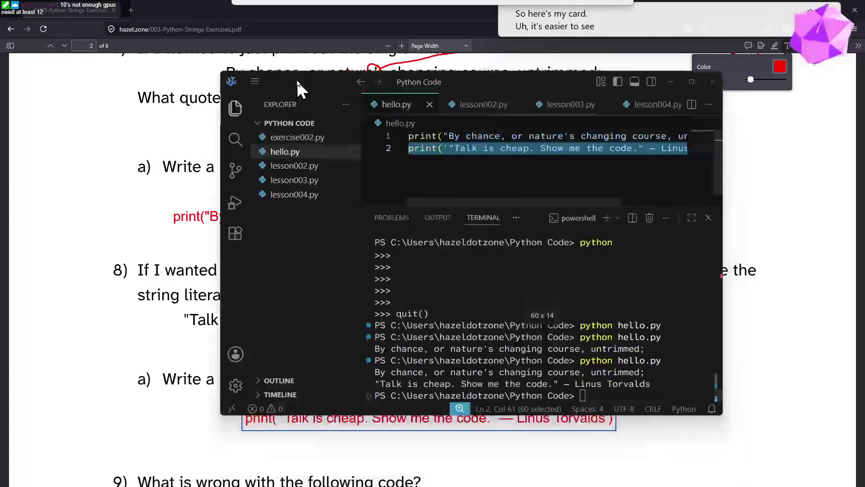
Maximize VS Code and select the opening ' and " characters of line 2's string
left_click_drag(253, 90, 255, 93)
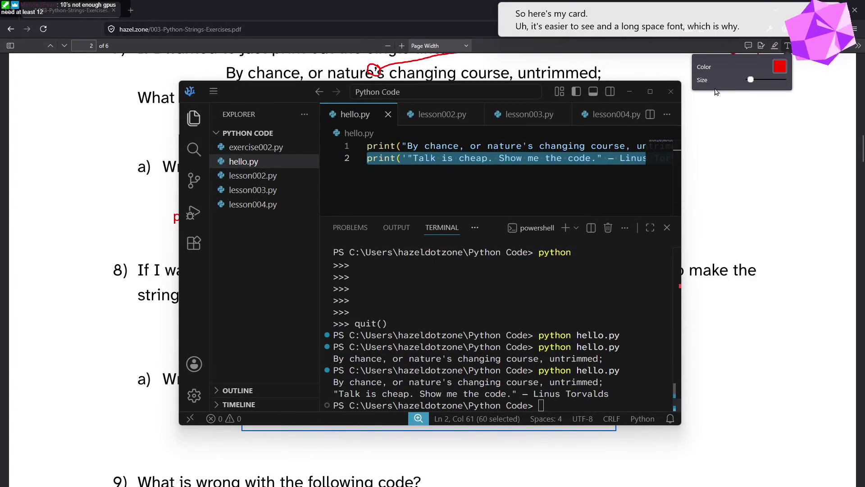
left_click(651, 92)
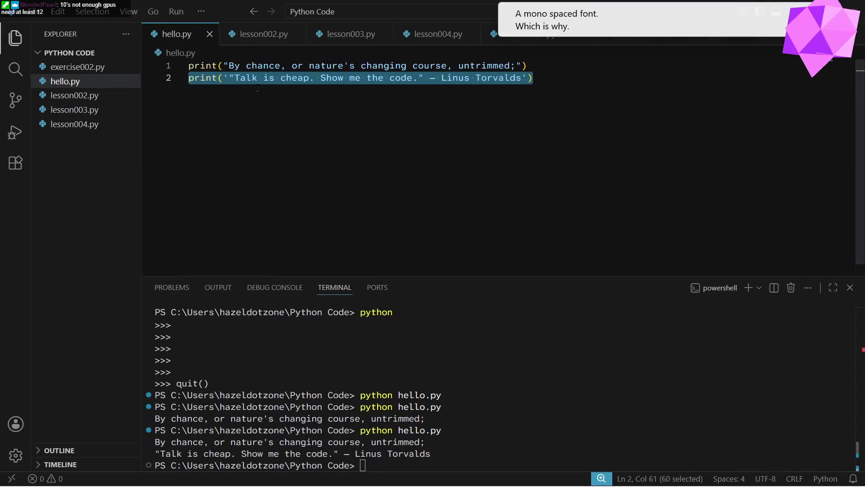
left_click(224, 77)
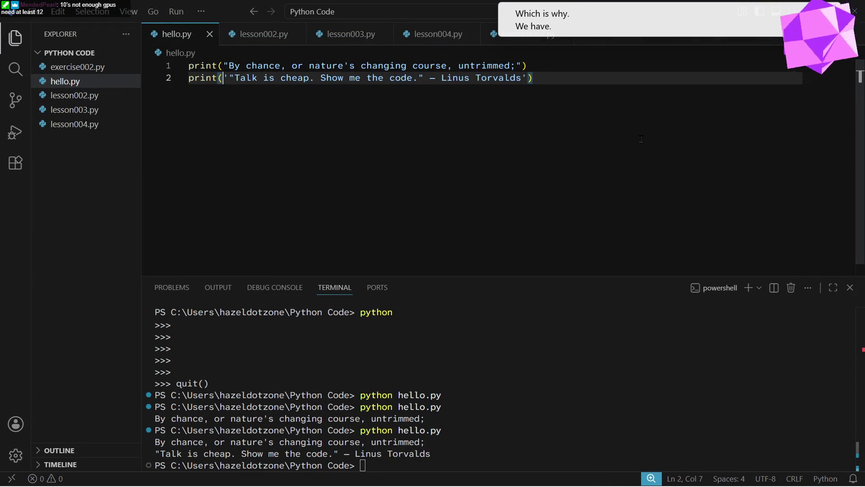
key("shift+Right")
key("Right")
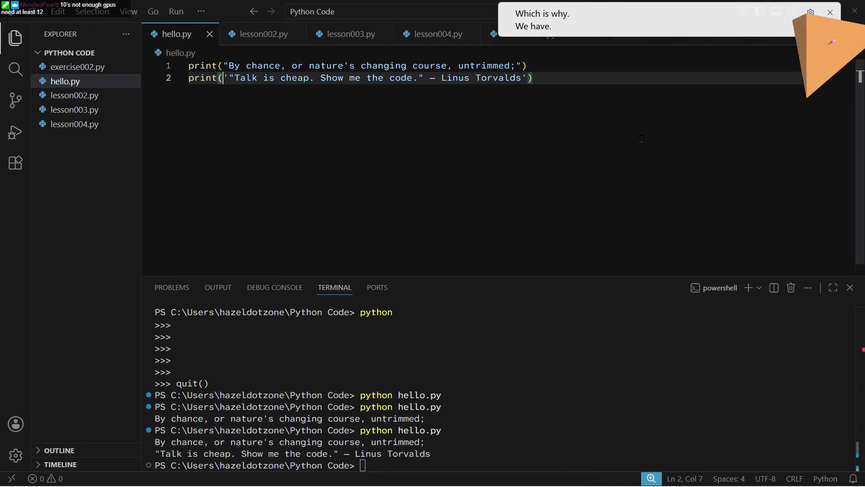
key("shift+Right")
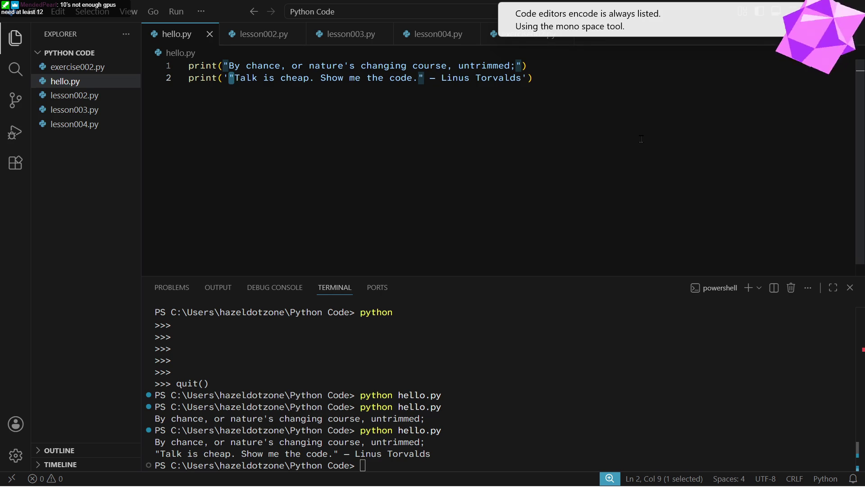
Restore and minimize VS Code to bring the exercise PDF back
mouse_move(223, 7)
left_mouse_down()
mouse_move(325, 65)
mouse_move(372, 72)
left_mouse_up()
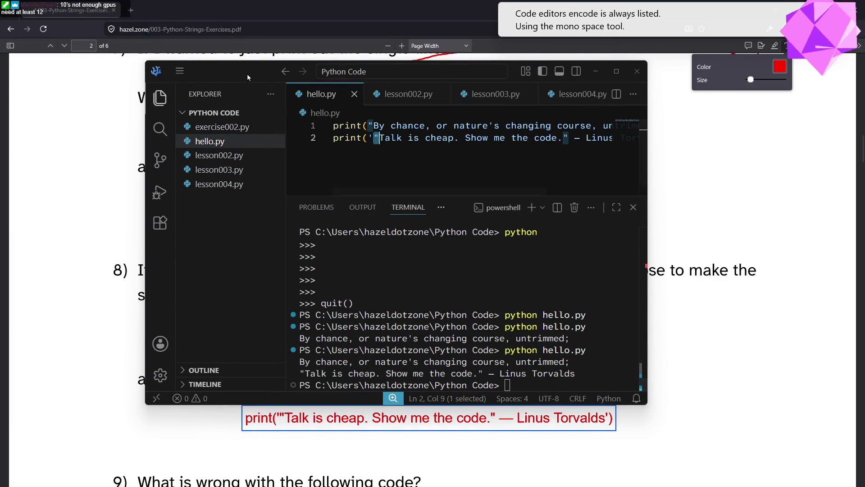
key("super+Down")
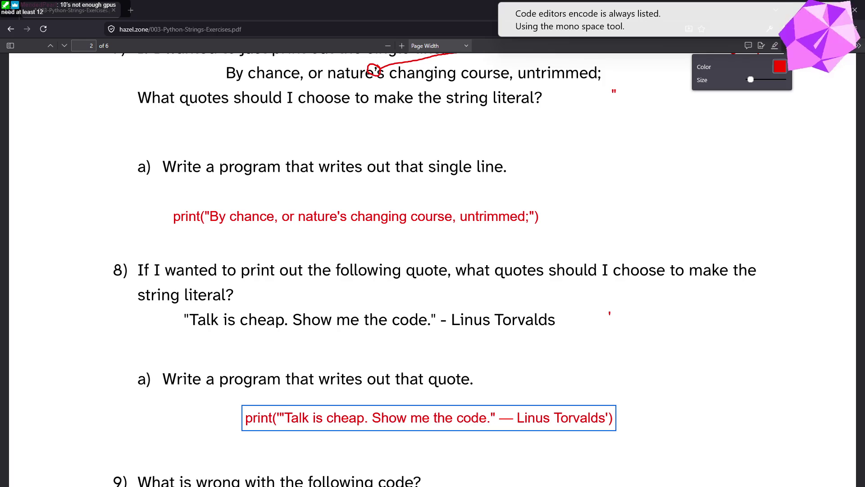
scroll(610, 276, "down", 4)
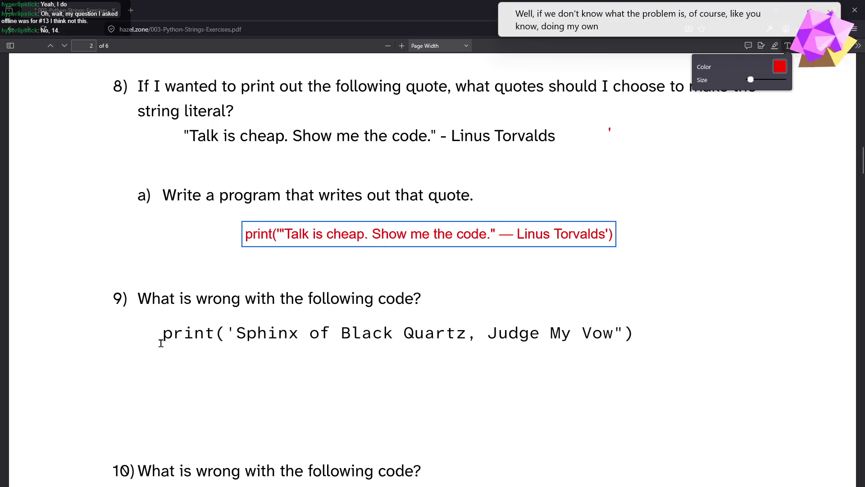
Place an empty text note on question 9's Sphinx print line
left_click(203, 335)
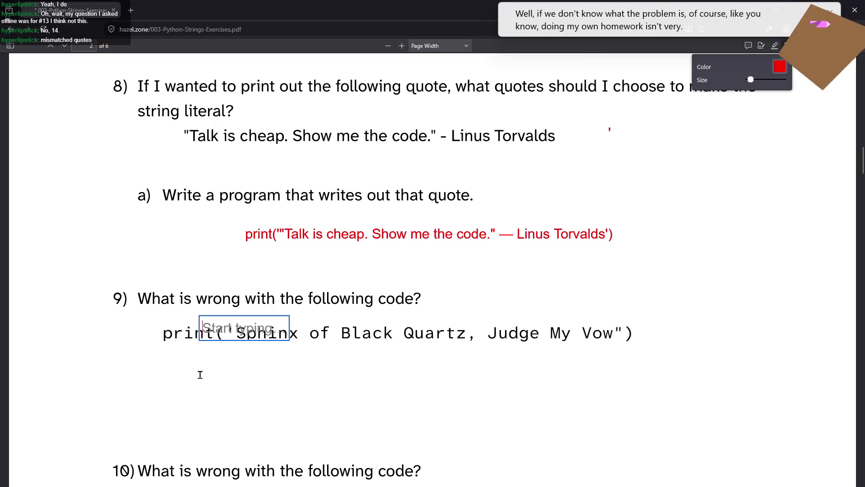
Discard the empty note, switch to the Text Selection tool, and select question 9's print line
left_click(227, 344)
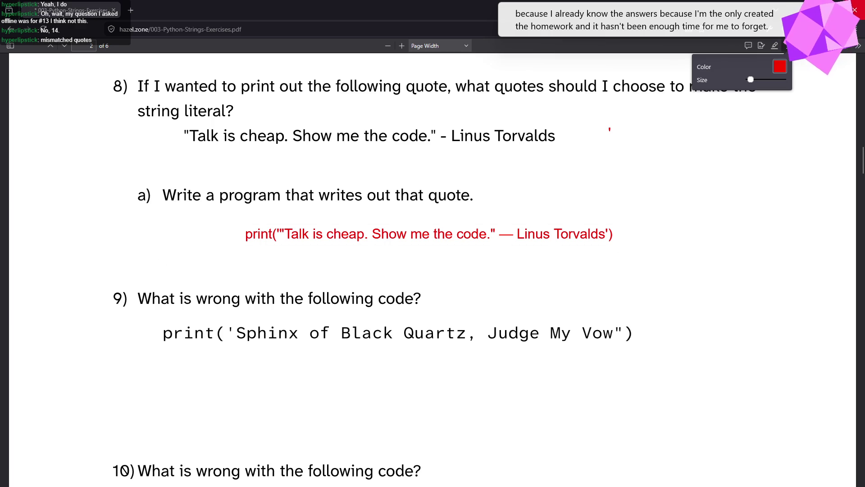
left_click(857, 47)
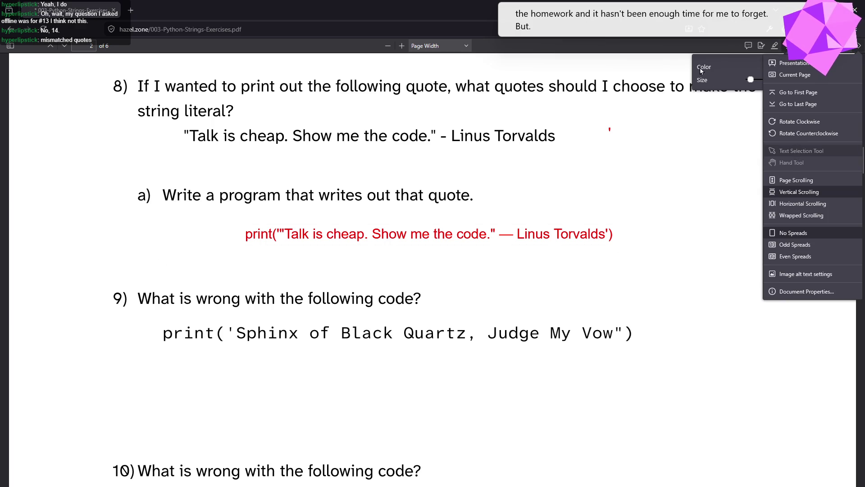
left_click(726, 131)
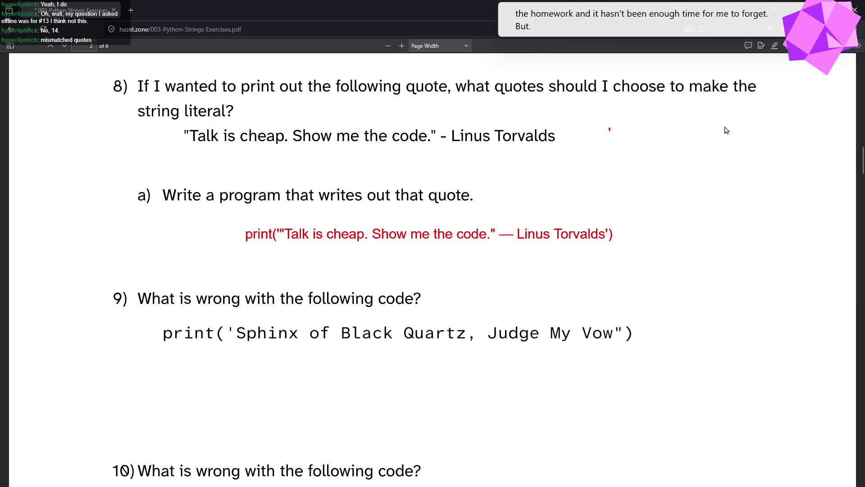
left_click(857, 45)
left_click(803, 152)
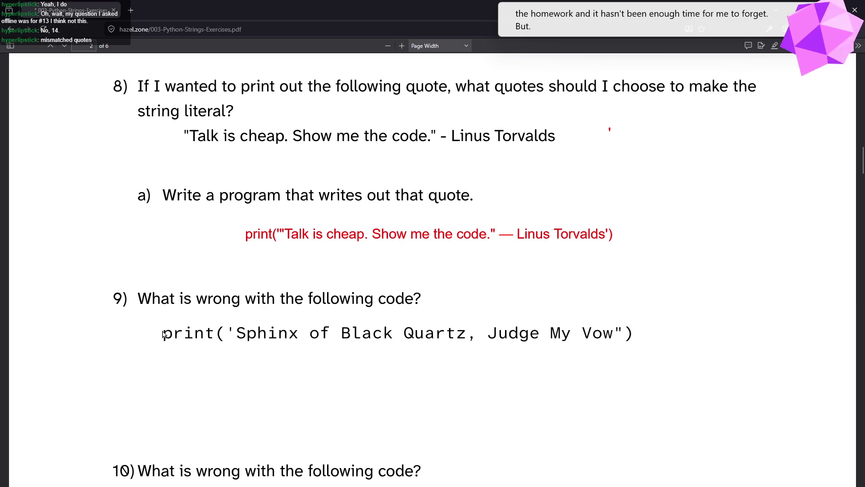
left_click_drag(161, 335, 634, 333)
key("ctrl+c")
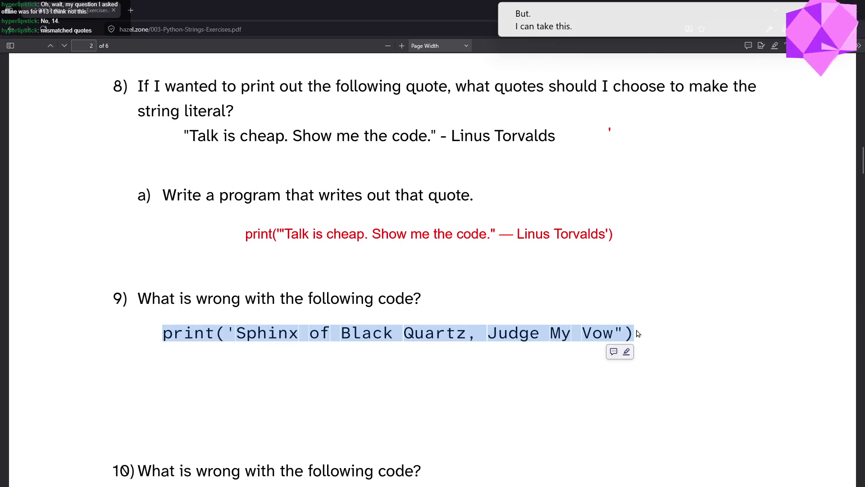
key("alt+Tab")
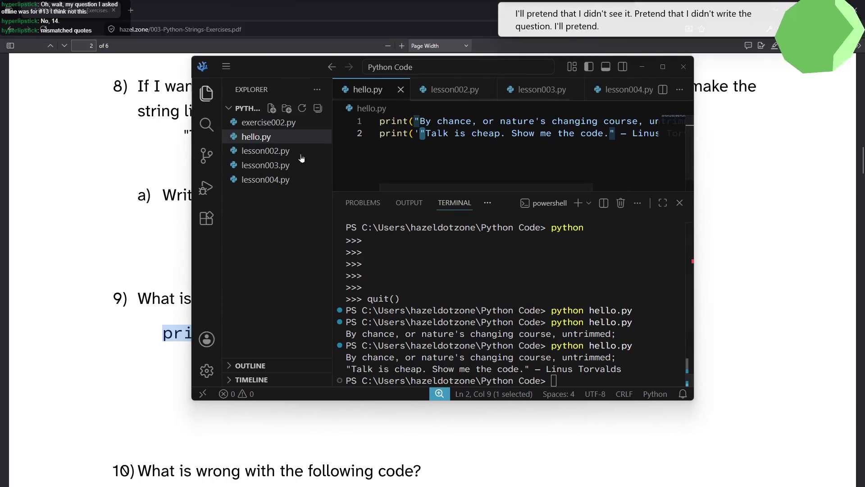
Paste question 9's Sphinx print line as line 3 of hello.py
left_click(664, 67)
left_click(606, 153)
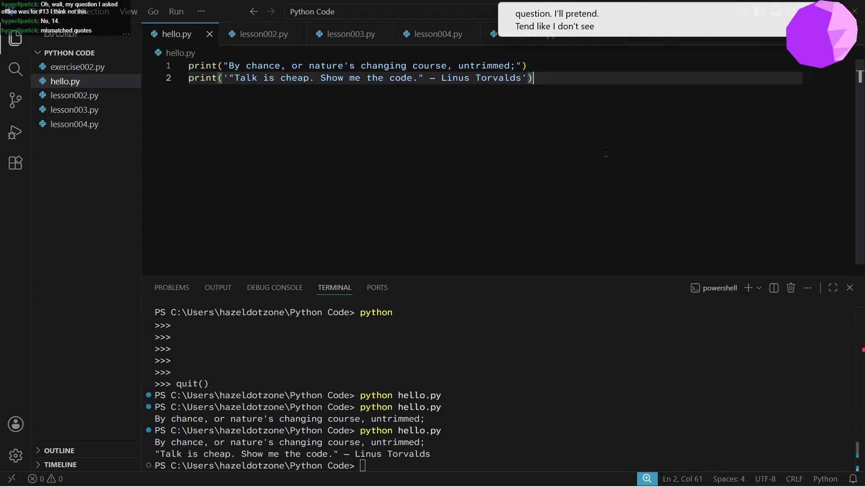
key("Return")
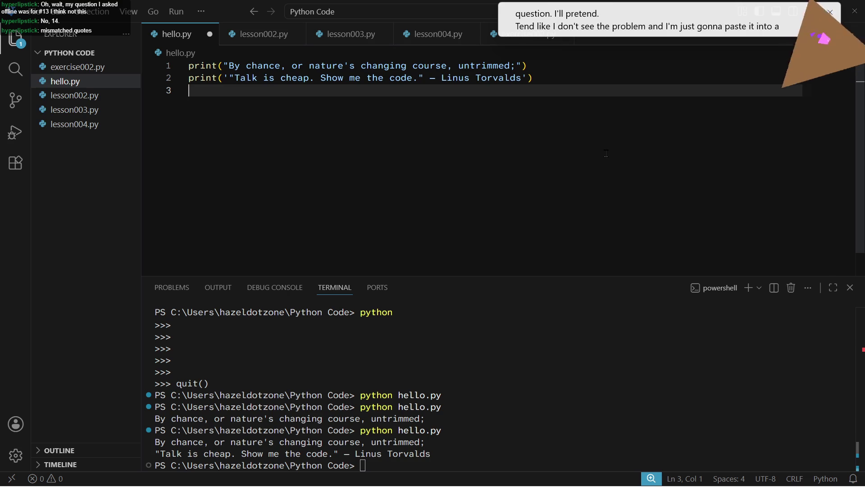
key("ctrl+v")
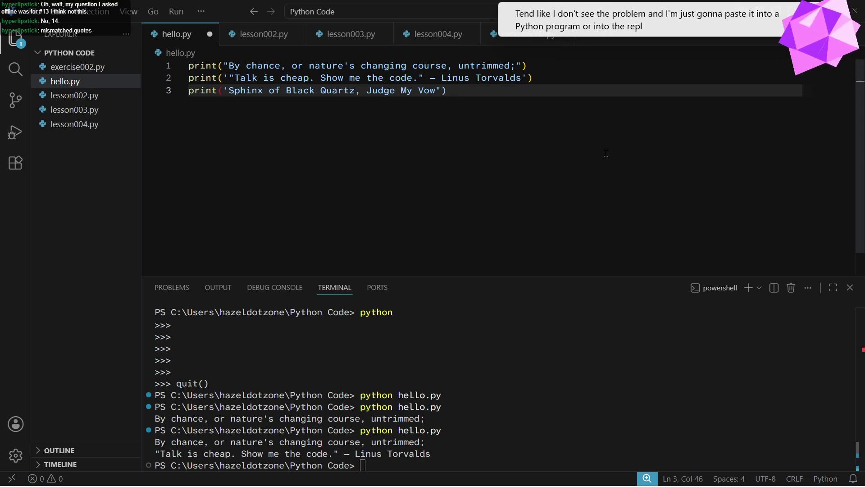
key("Return")
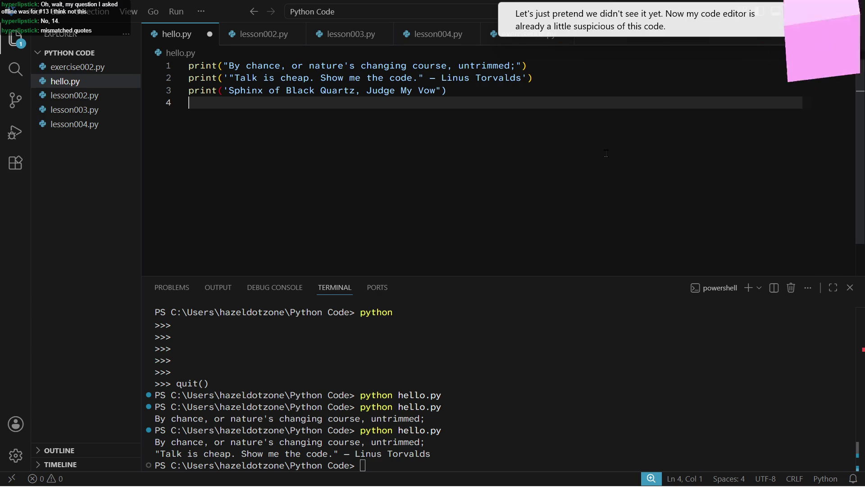
Save and run hello.py, producing an unterminated string literal SyntaxError
left_click(701, 412)
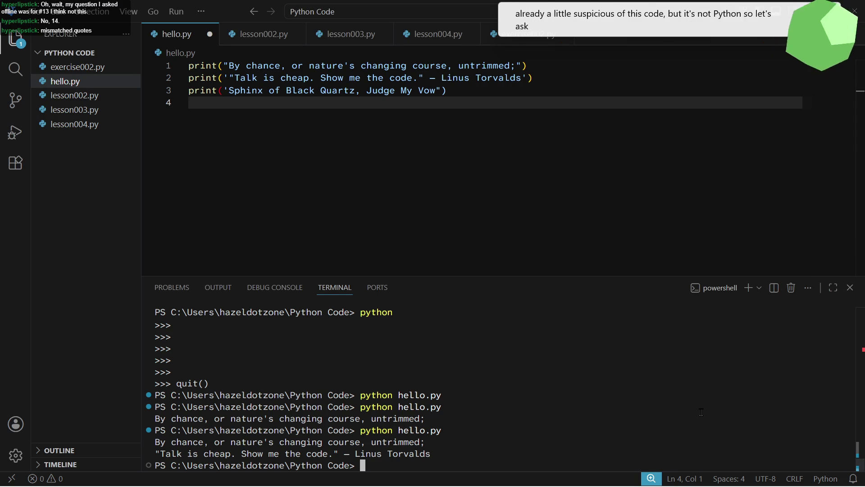
key("ctrl+s")
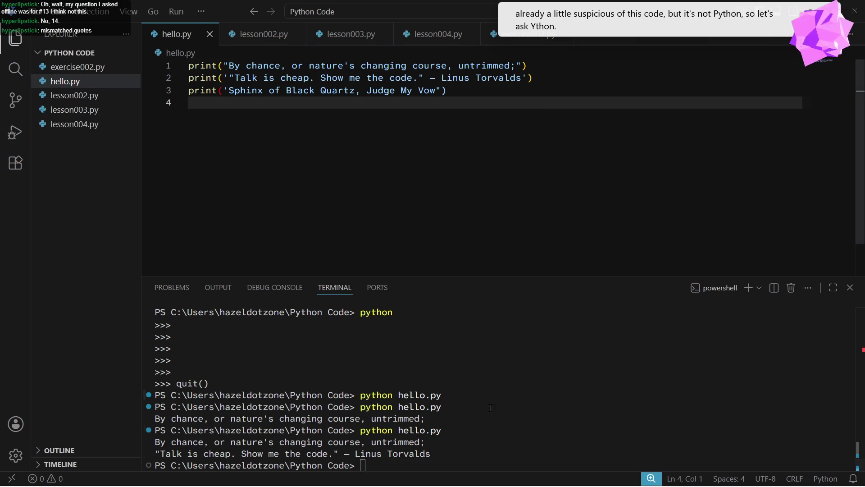
key("Up")
key("Return")
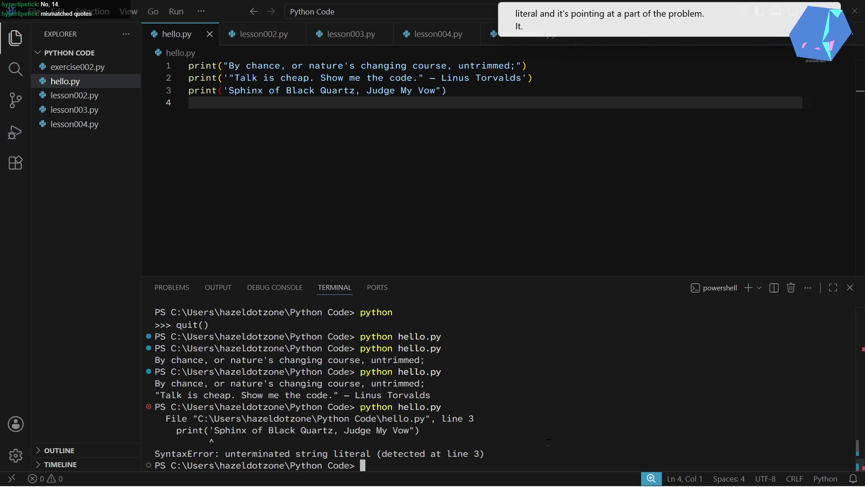
Highlight the error marker and mismatched quotes in the output, then move the window aside
double_click(212, 441)
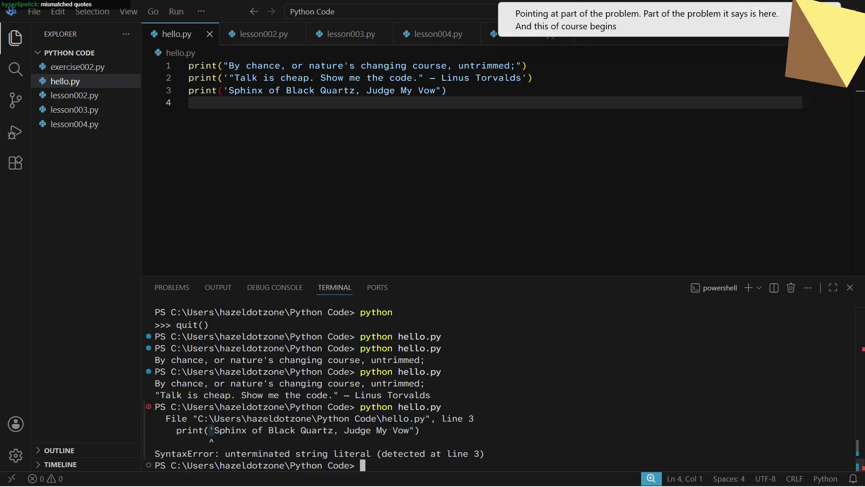
mouse_move(225, 453)
left_mouse_down()
mouse_move(383, 454)
mouse_move(411, 429)
left_mouse_up()
left_click(410, 428)
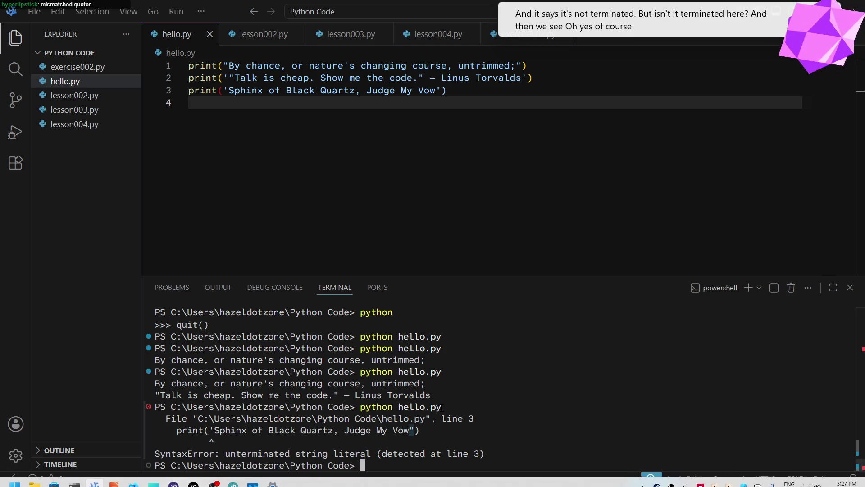
left_click_drag(209, 430, 214, 430)
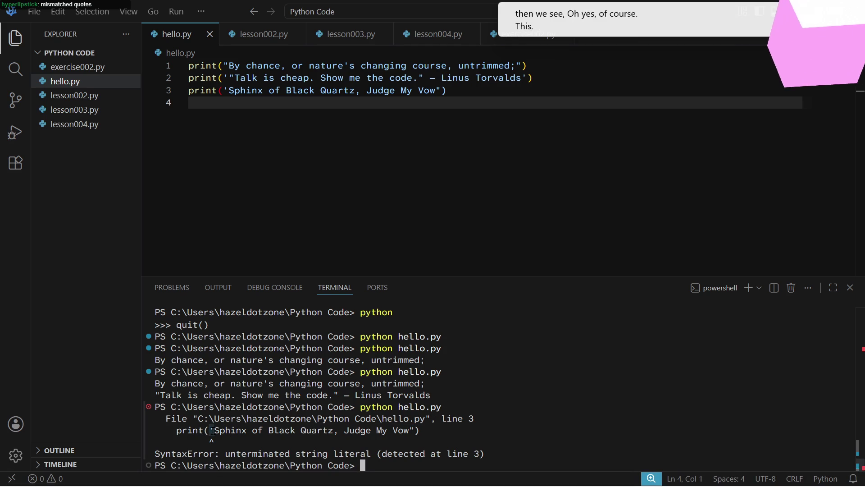
left_click(409, 430)
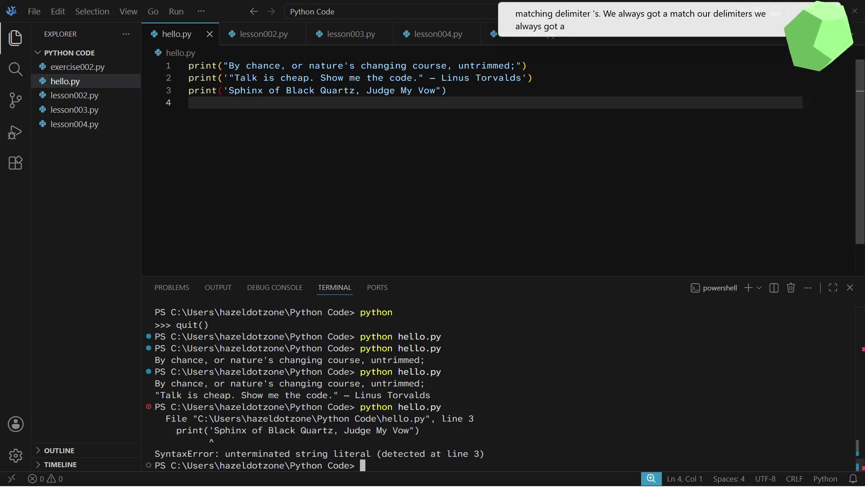
mouse_move(227, 12)
left_mouse_down()
mouse_move(220, 35)
mouse_move(497, 101)
left_mouse_up()
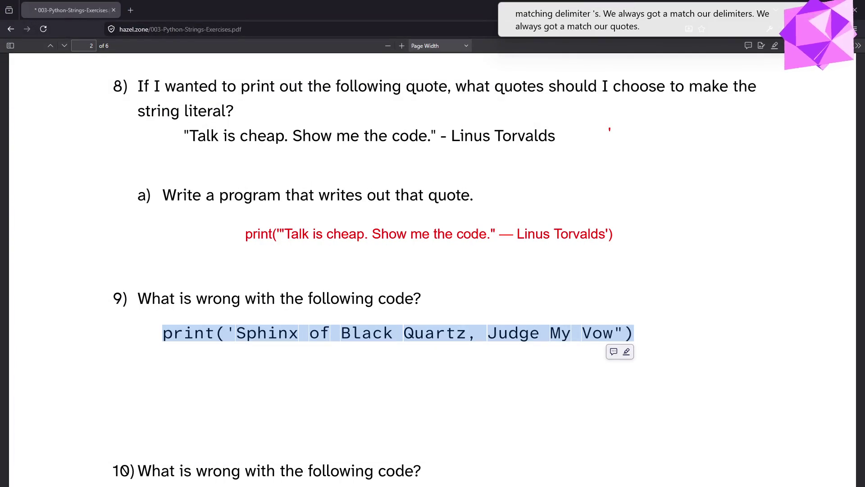
Add red notes 'should end with the same quotes it started with' and 'delimiters' under question 9
left_click(789, 47)
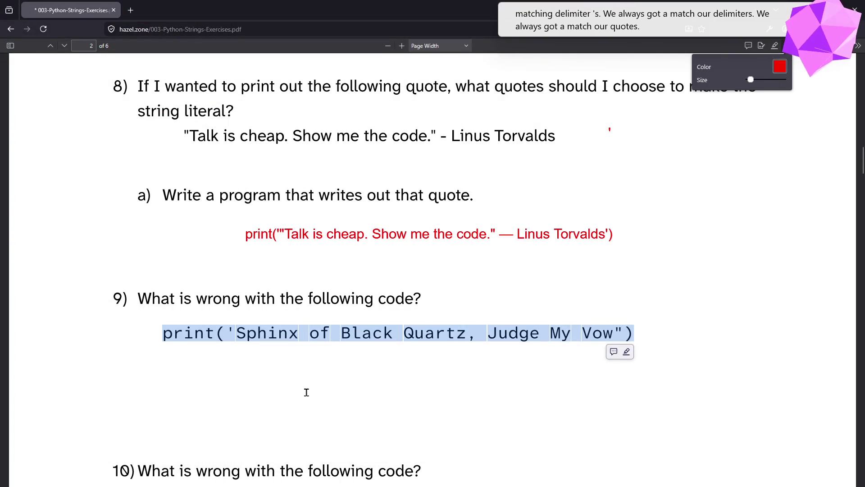
left_click(306, 378)
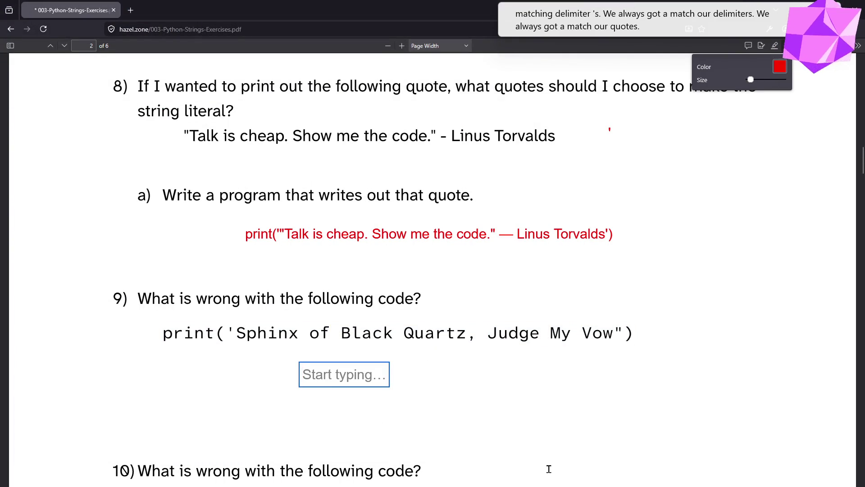
type("should e")
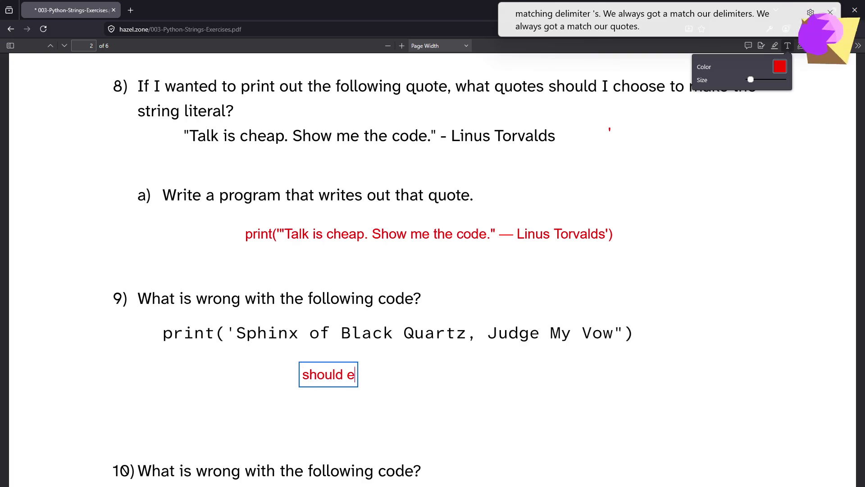
type("nd with the same ")
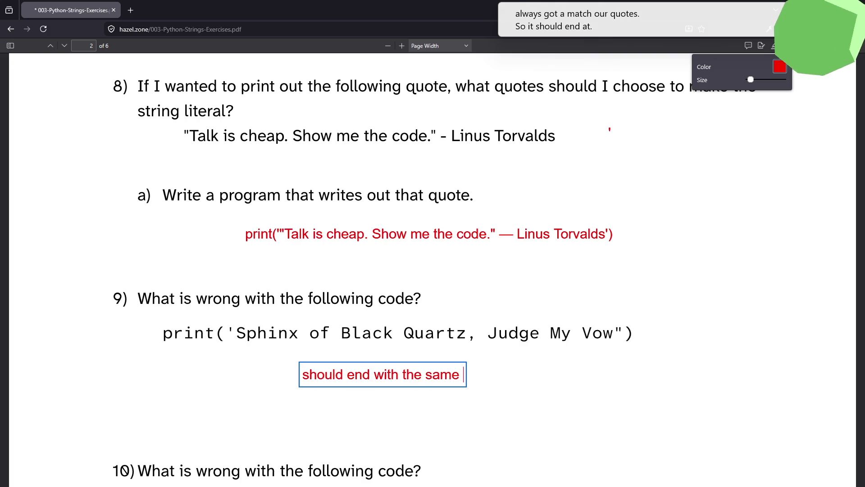
type("quotes ")
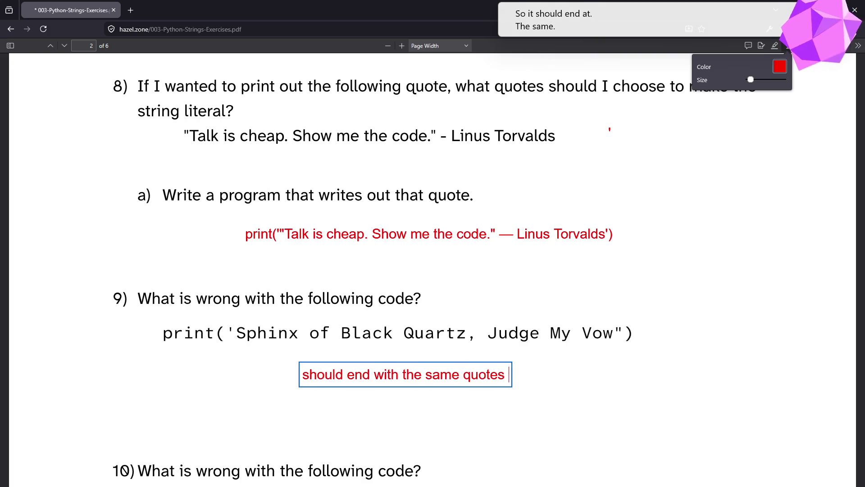
type("it started with")
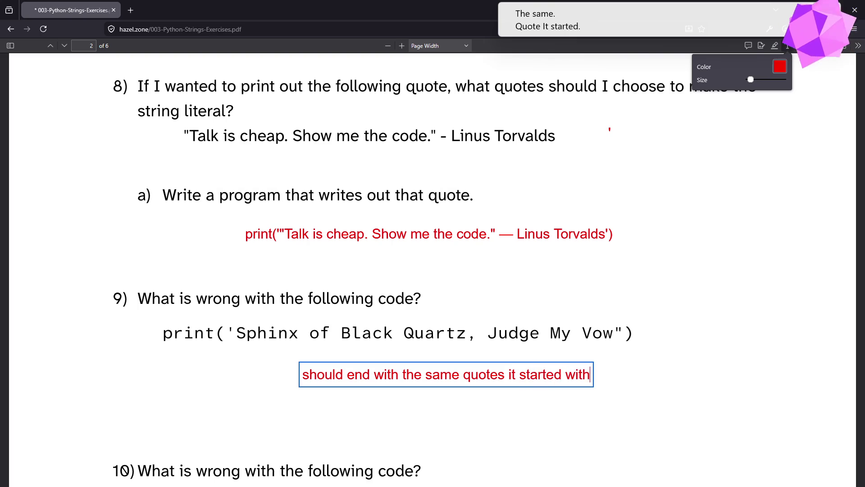
left_click(460, 403)
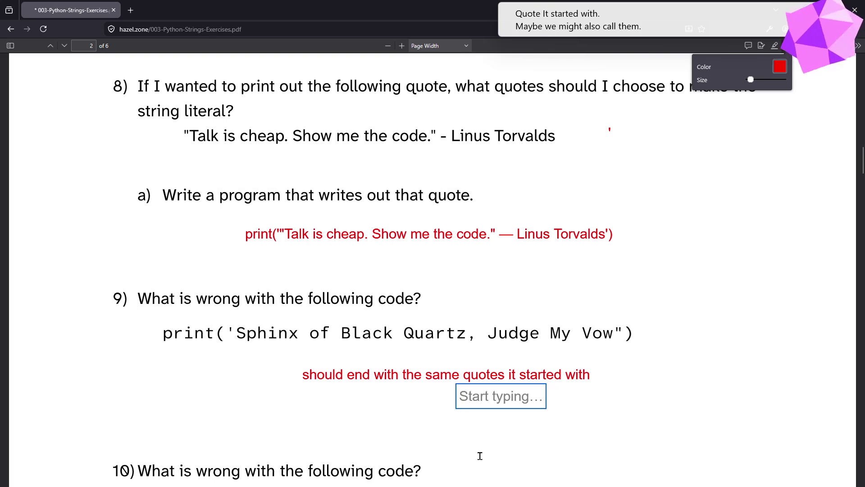
type("delimiters")
key("Escape")
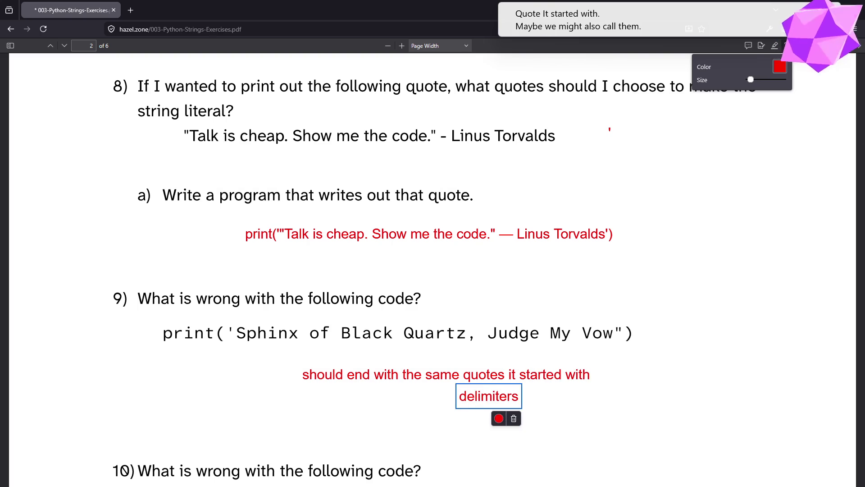
Clear the stray note boxes and select question 10's print line
left_click(641, 382)
scroll(670, 329, "down", 5)
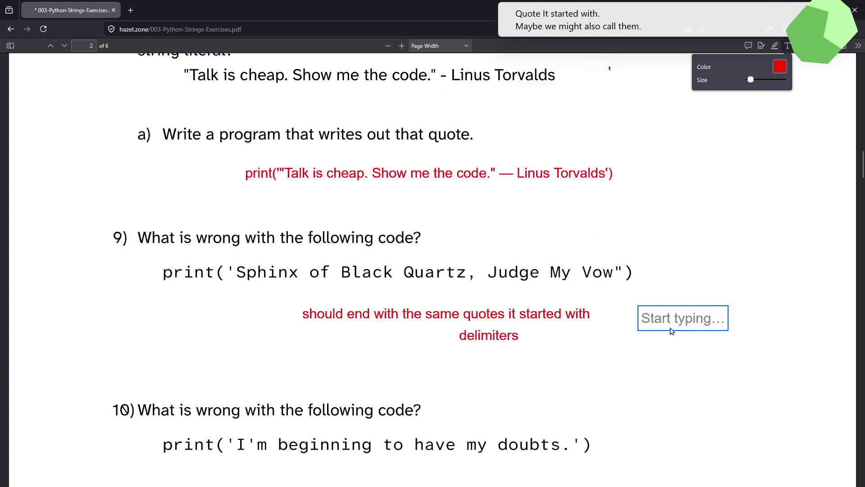
left_click(593, 369)
left_click(518, 414)
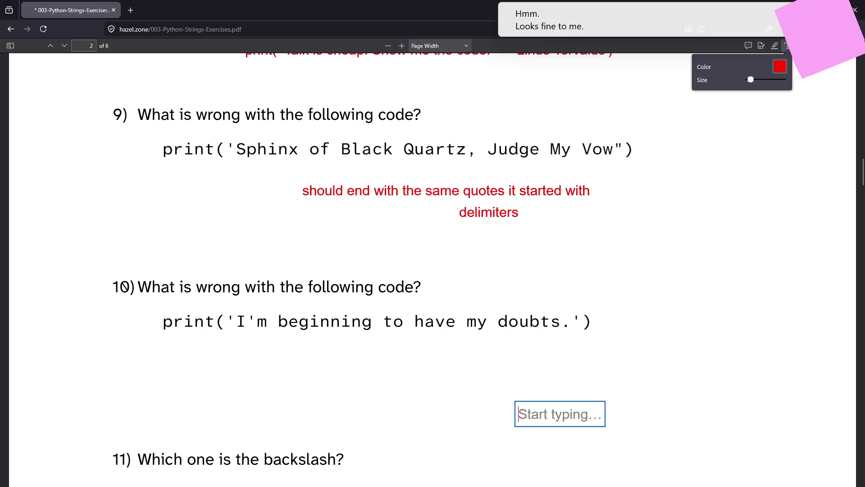
left_click(785, 48)
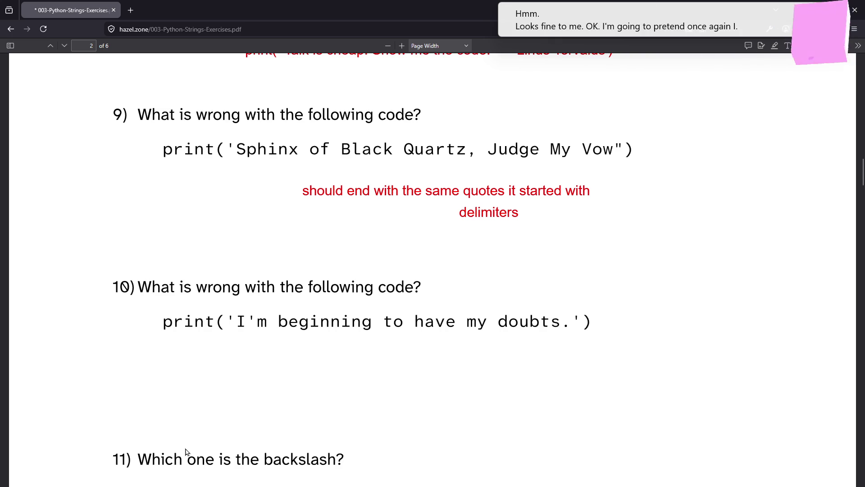
left_click_drag(168, 324, 593, 324)
key("ctrl+c")
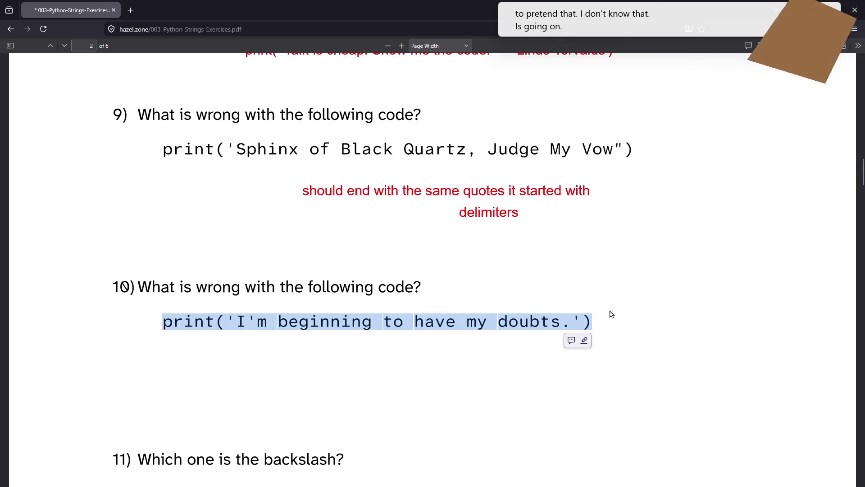
key("alt+Tab")
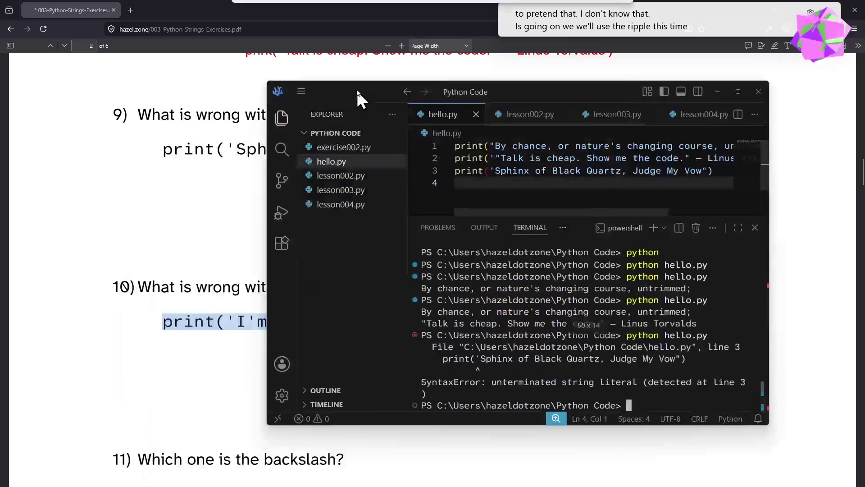
Start the Python REPL and run the pasted question 10 print line
type("python")
key("Return")
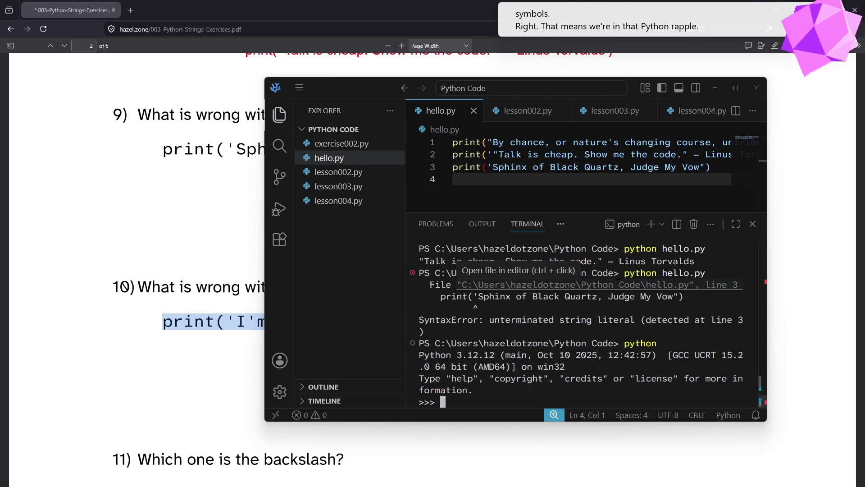
key("ctrl+v")
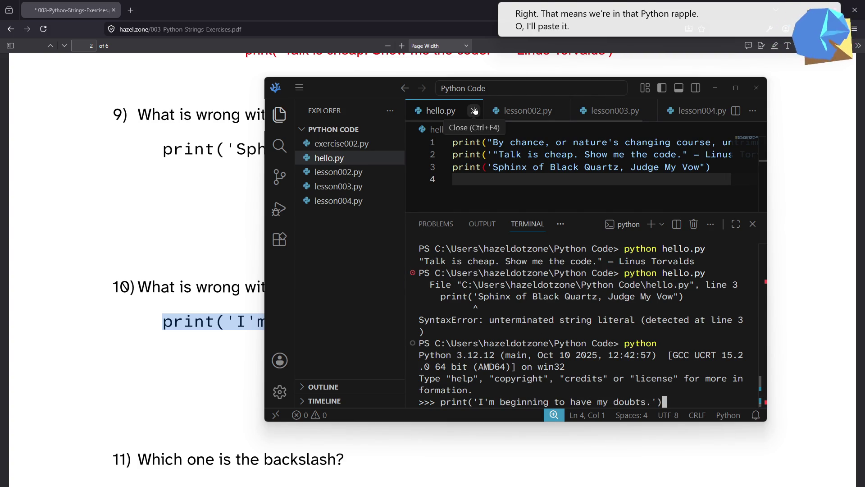
key("Return")
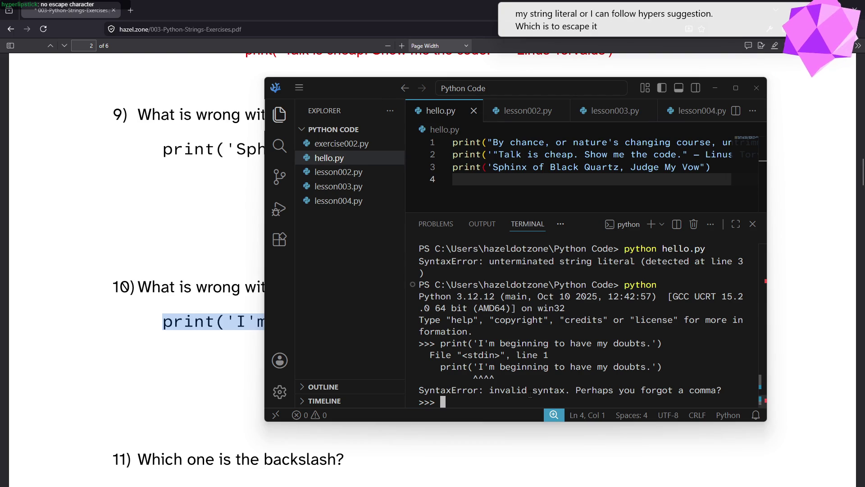
Escape the apostrophe as I\'m and rerun, printing "I'm beginning to have my doubts."
key("Up")
key("Left")
key("Left")
key("Left")
key("Left")
type("\\")
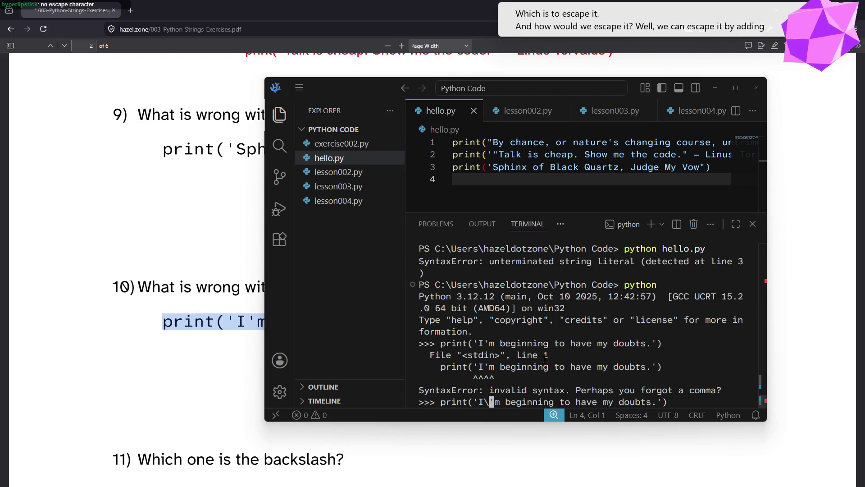
key("Right")
key("Right")
key("Right")
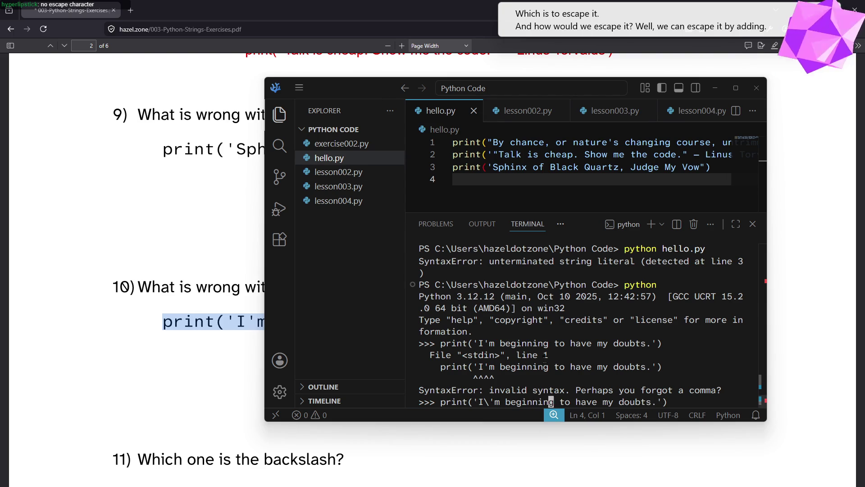
key("Return")
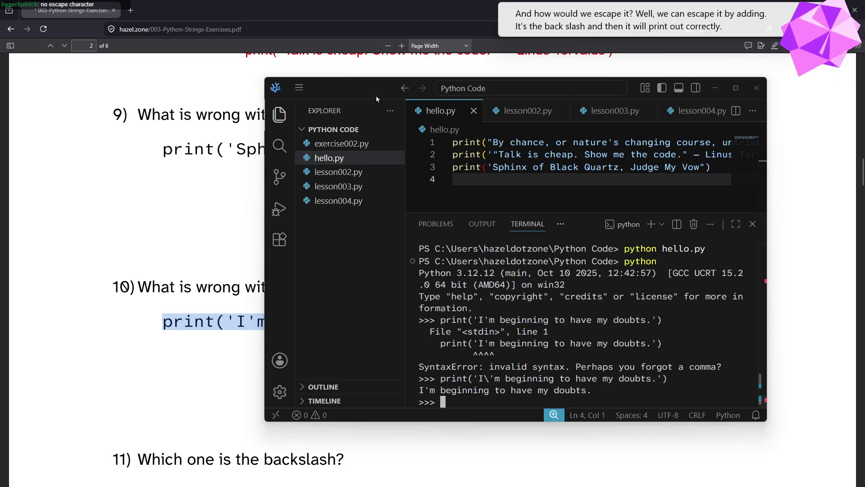
key("alt+Tab")
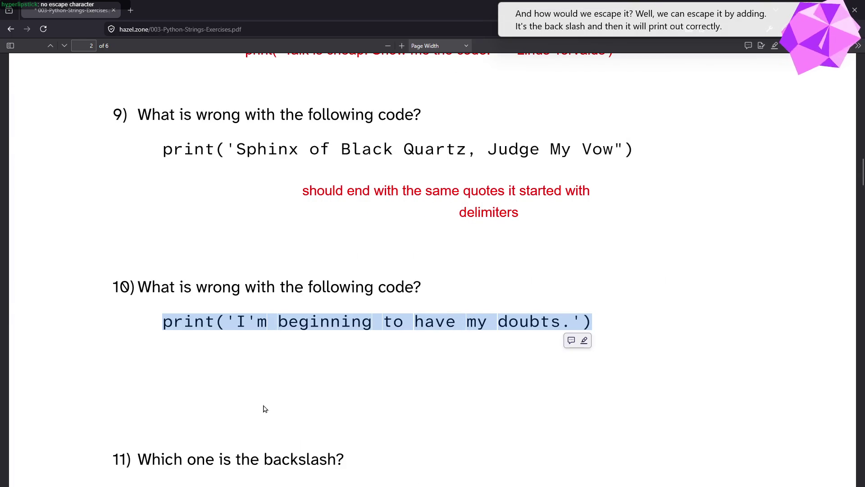
With the freehand draw tool (Ctrl+Alt+D), circle the backslash in question 11
scroll(262, 382, "down", 3)
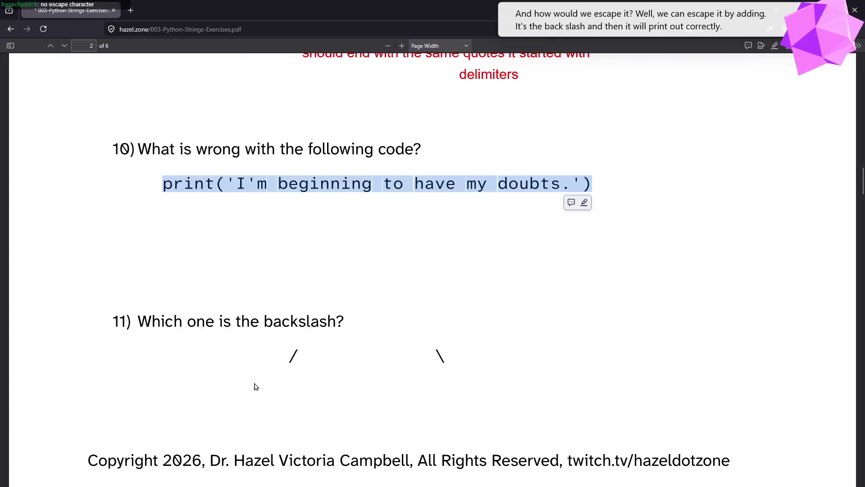
scroll(424, 306, "up", 1)
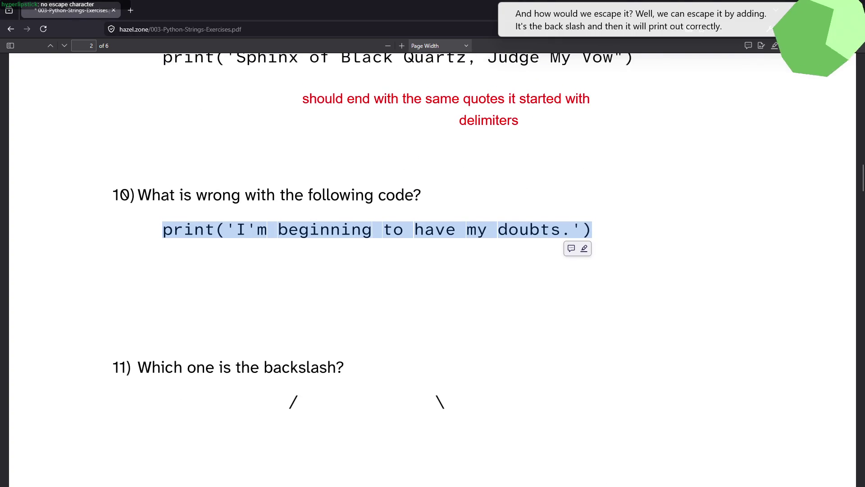
key("ctrl+alt+d")
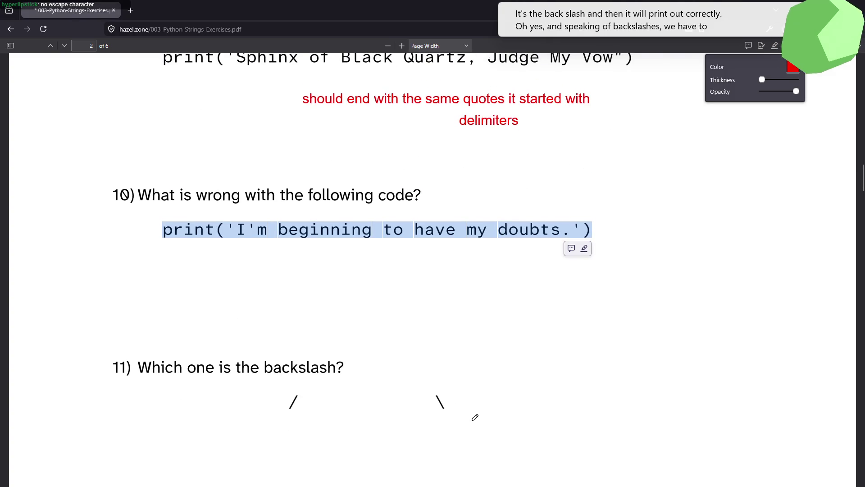
mouse_move(445, 386)
left_mouse_down()
mouse_move(444, 419)
mouse_move(448, 387)
left_mouse_up()
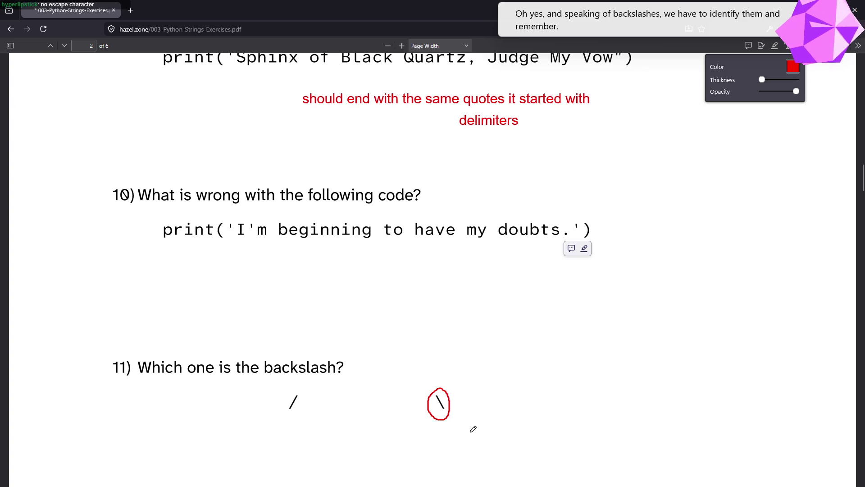
Sketch a stick figure beside question 11, plus an arrow and a check mark
scroll(473, 401, "down", 2)
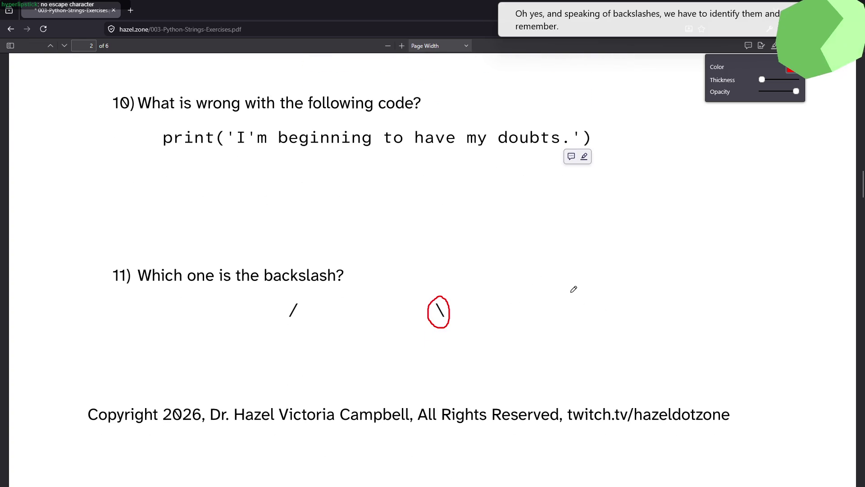
mouse_move(584, 265)
left_mouse_down()
mouse_move(578, 271)
mouse_move(586, 266)
left_mouse_up()
mouse_move(568, 297)
left_mouse_down()
mouse_move(598, 296)
mouse_move(577, 328)
mouse_move(589, 337)
left_mouse_up()
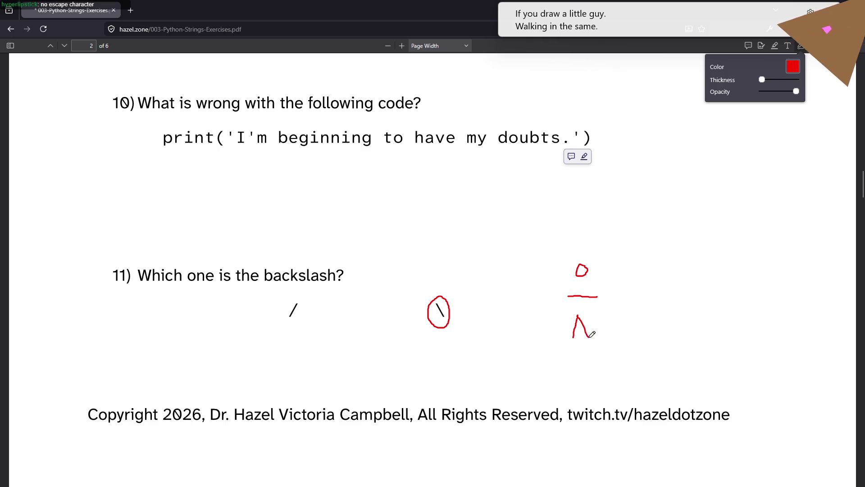
mouse_move(668, 297)
left_mouse_down()
mouse_move(701, 291)
mouse_move(701, 301)
left_mouse_up()
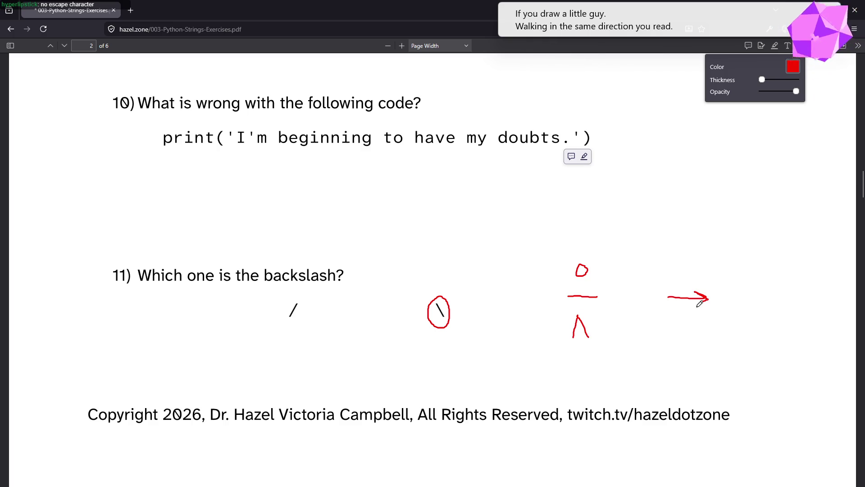
left_click(584, 270)
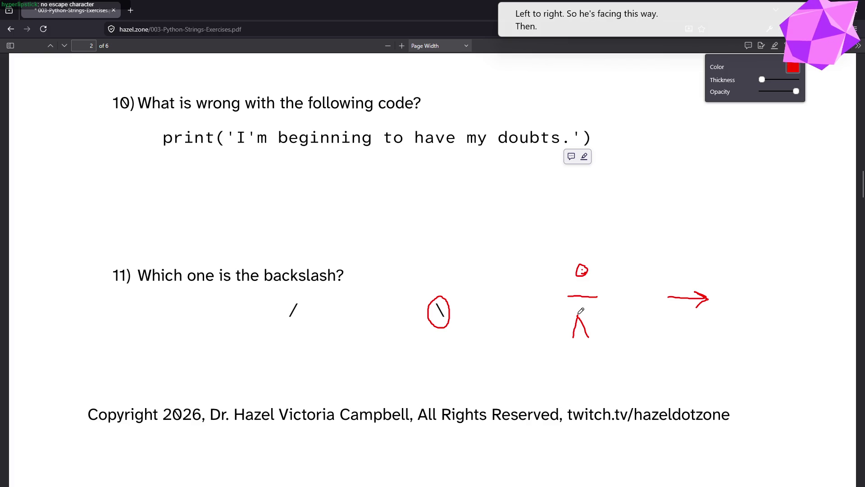
left_click_drag(579, 317, 561, 280)
left_click_drag(585, 335, 588, 337)
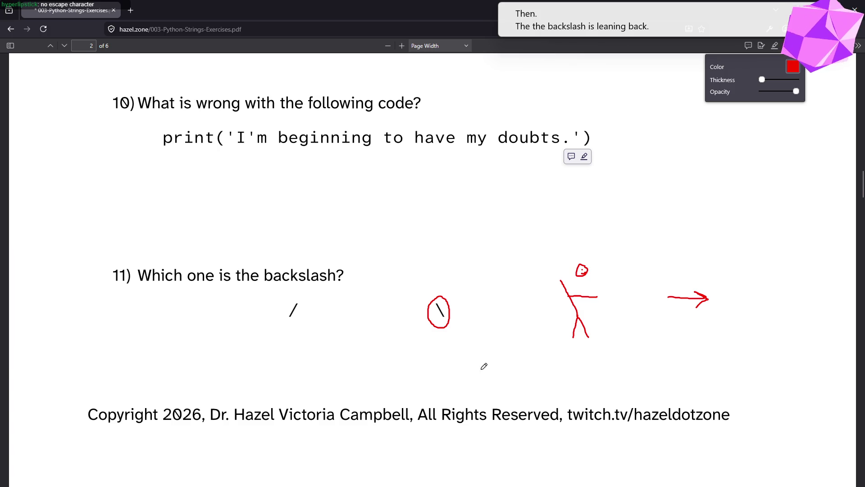
mouse_move(658, 351)
left_mouse_down()
mouse_move(686, 368)
mouse_move(722, 321)
left_mouse_up()
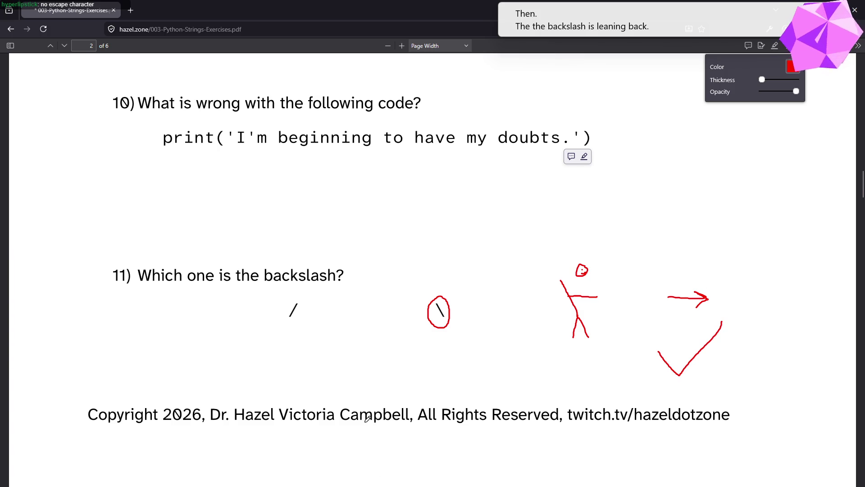
Scroll down to questions 12 and 13, then bring VS Code back over the PDF
scroll(372, 418, "down", 7)
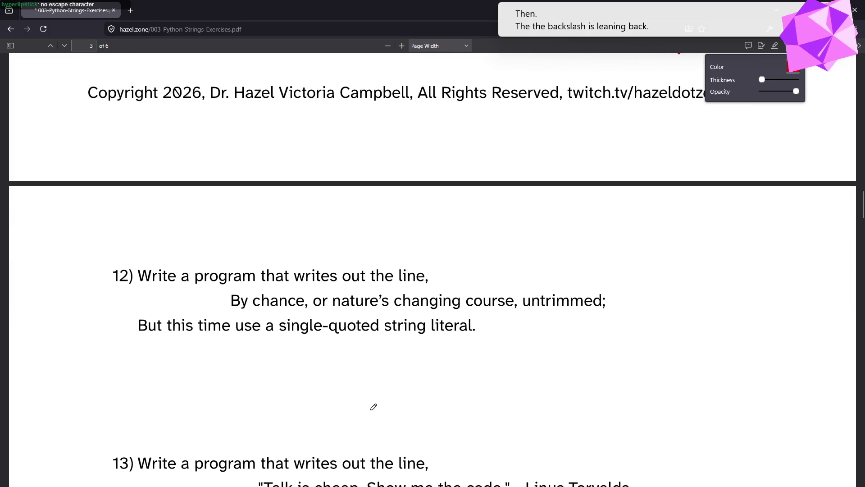
scroll(381, 401, "down", 1)
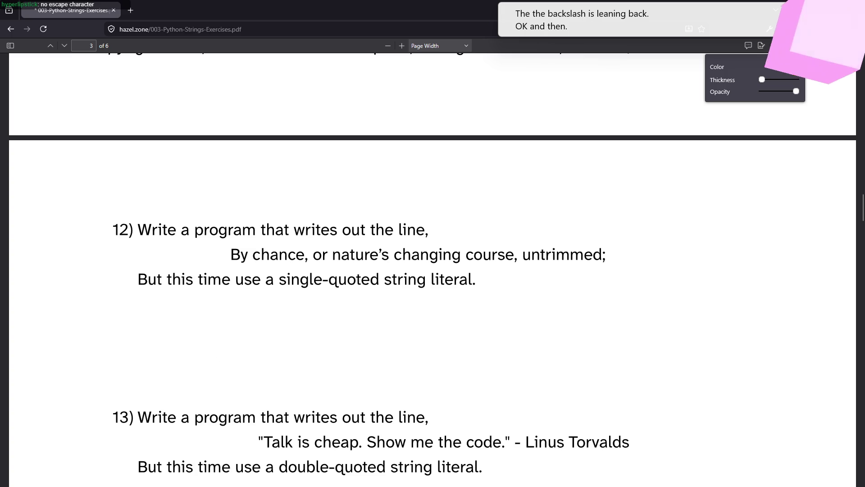
key("alt+Tab")
key("alt+Tab")
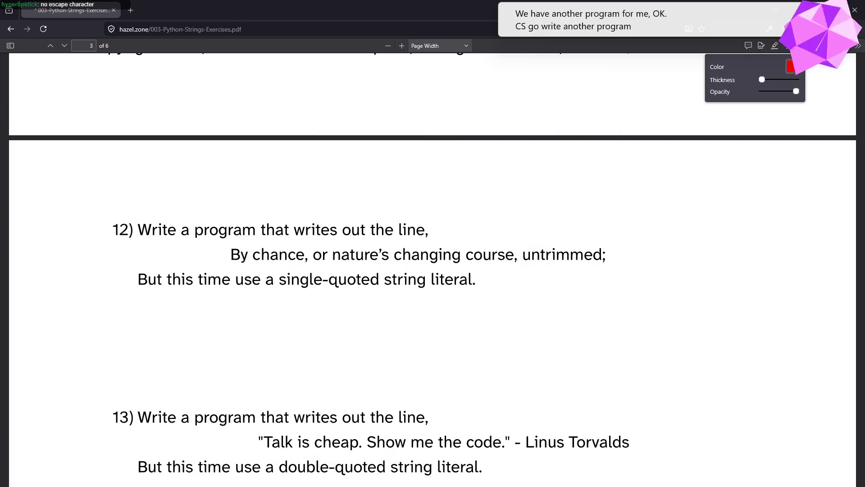
key("alt+Tab")
mouse_move(382, 116)
left_mouse_down()
mouse_move(415, 120)
mouse_move(279, 129)
mouse_move(343, 103)
mouse_move(351, 110)
mouse_move(295, 84)
left_mouse_up()
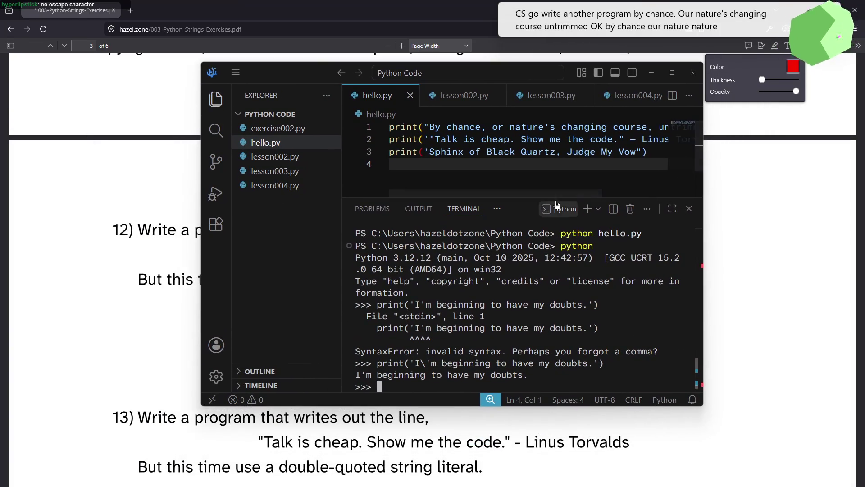
Maximize VS Code and delete the Torvalds and Sphinx print lines, keeping only line 1
left_click(672, 74)
triple_click(547, 78)
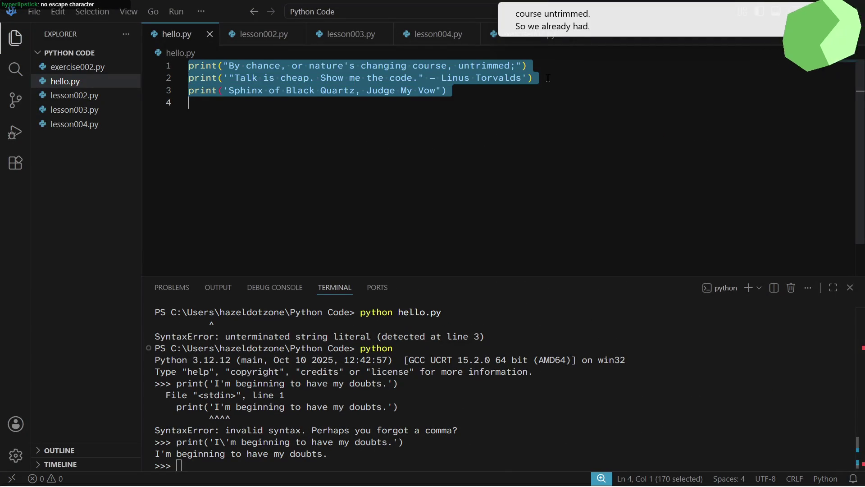
triple_click(548, 78)
left_click_drag(548, 78, 526, 107)
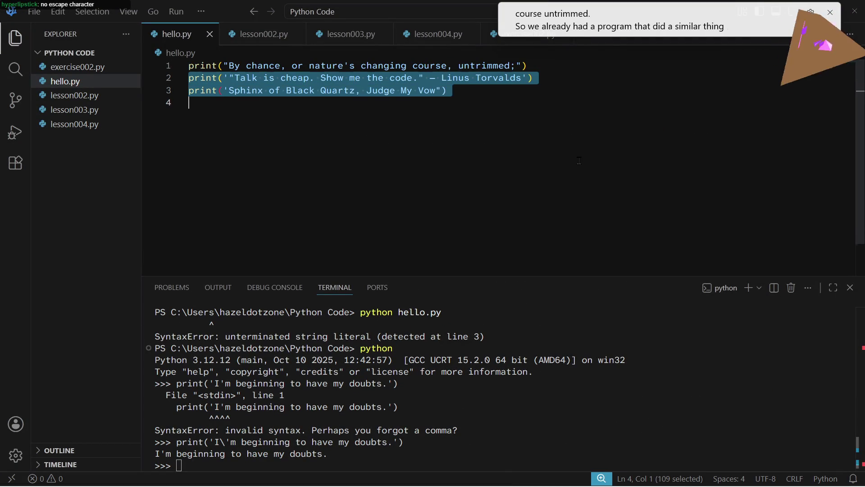
key("BackSpace")
key("Up")
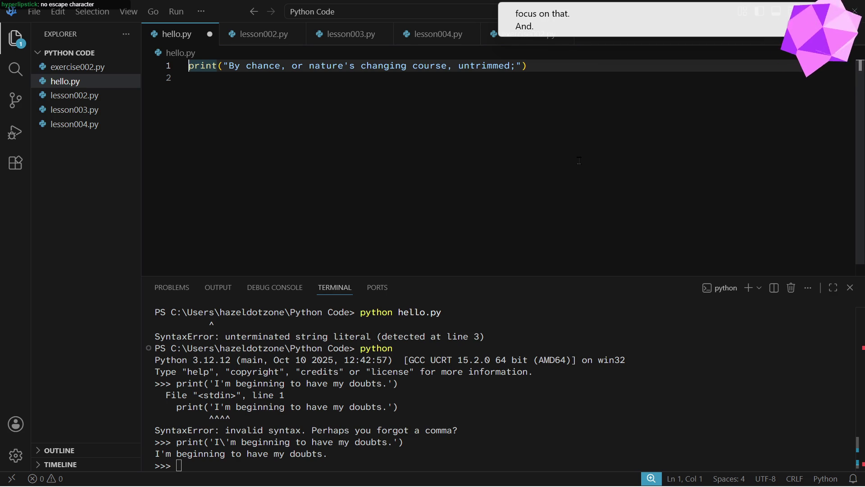
Swap both double quotes around line 1's string for single quotes
key("alt+Tab")
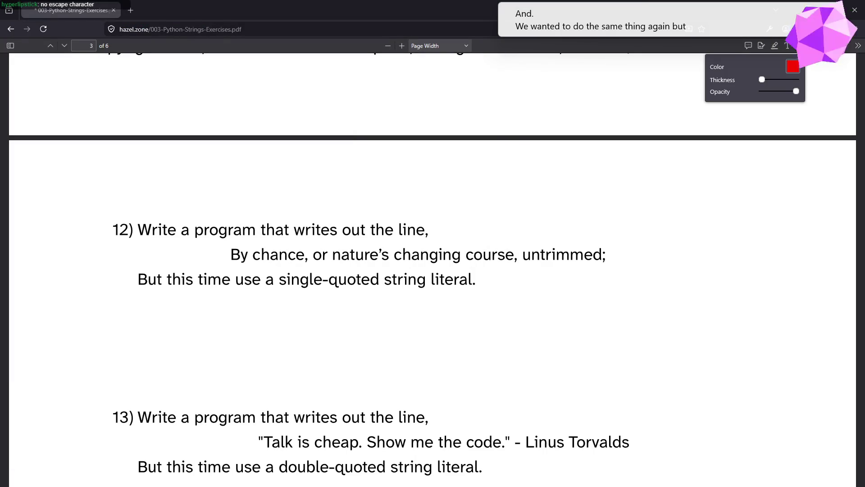
key("alt+Tab")
key("alt+Tab")
left_click_drag(421, 185, 344, 3)
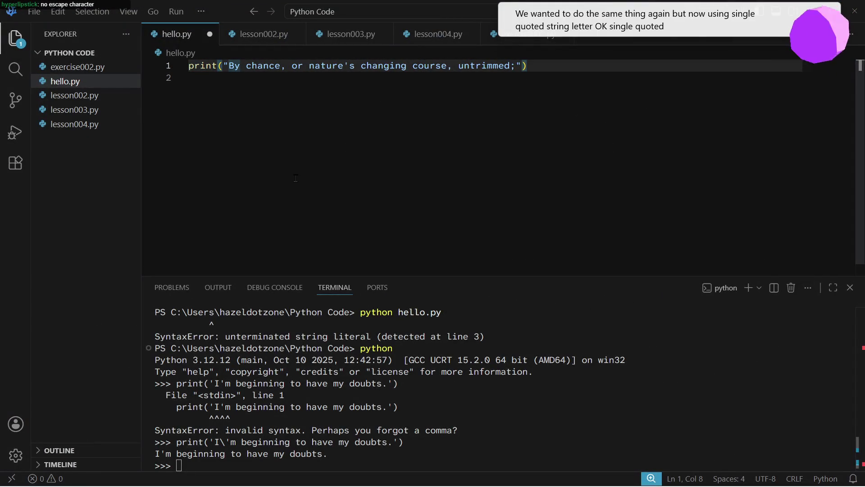
key("BackSpace")
type("'")
key("End")
key("Left")
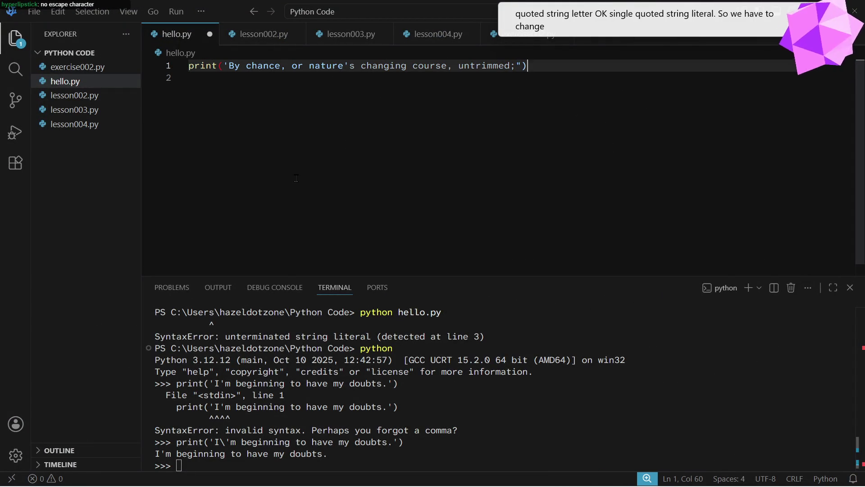
key("BackSpace")
type("'")
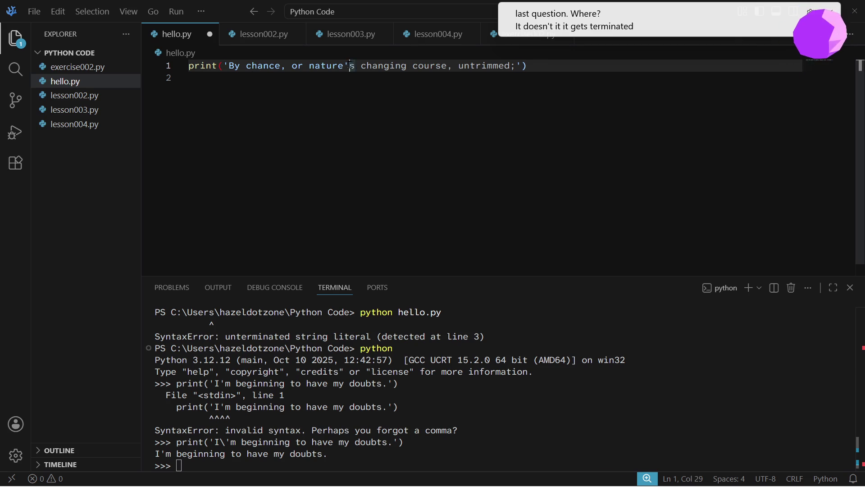
Select the apostrophe in nature's that ends the single-quoted string early
left_click_drag(351, 66, 346, 66)
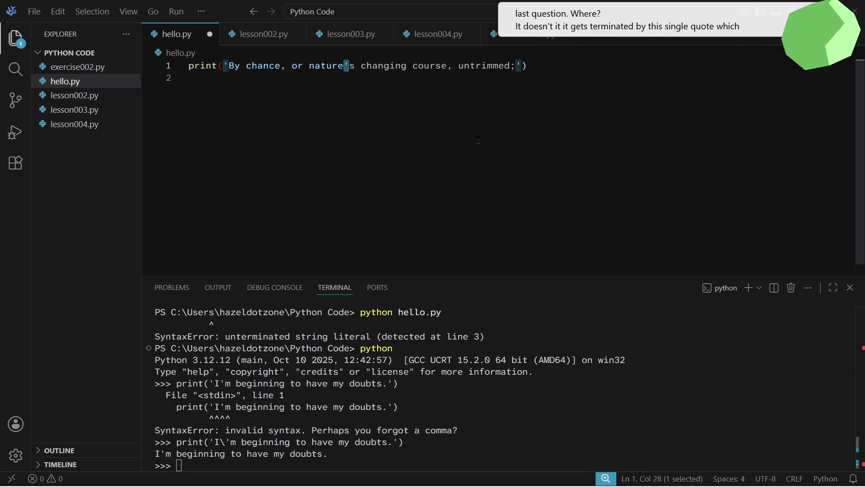
left_click(346, 66)
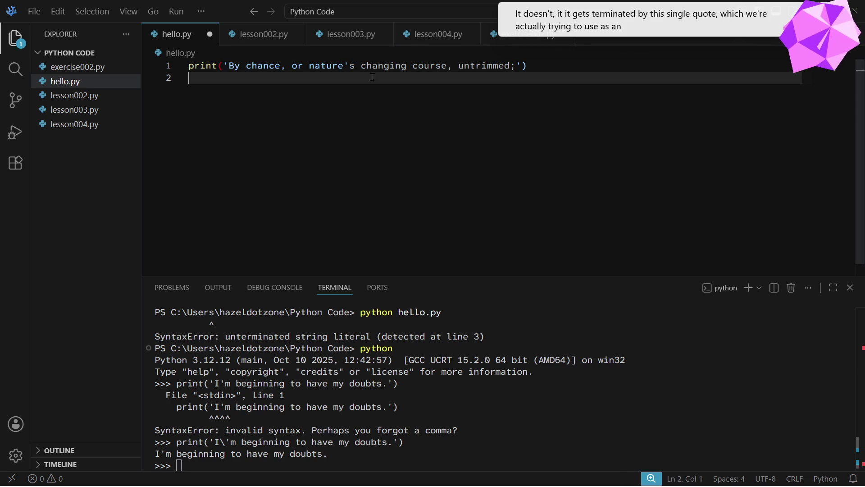
left_click_drag(347, 66, 334, 65)
left_click(345, 66)
key("shift+Right")
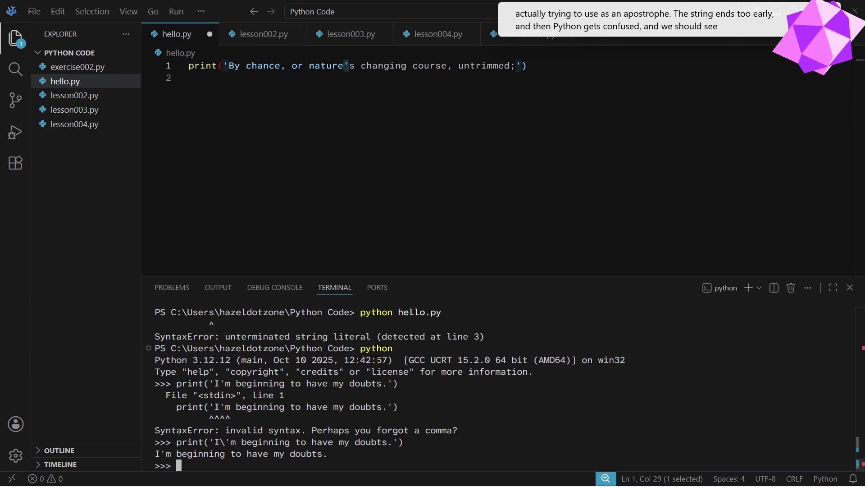
Exit the Python prompt with quit() and save hello.py
type("quit()")
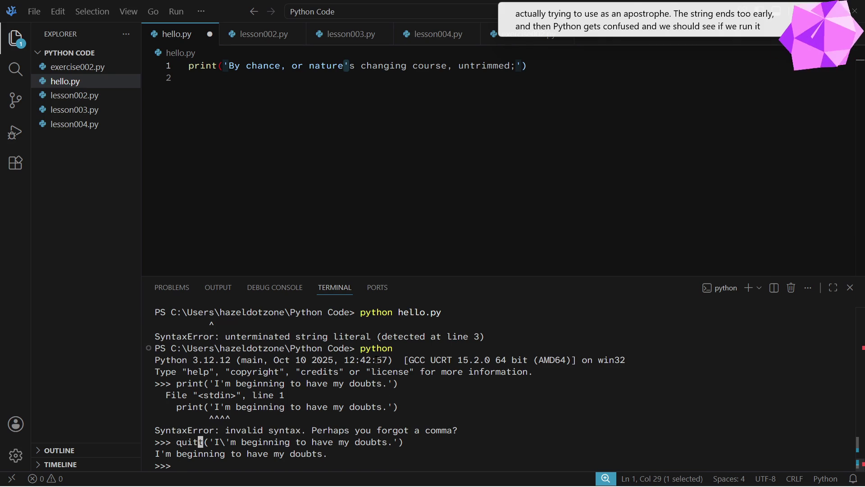
key("Return")
key("Return")
left_click(224, 221)
key("ctrl+s")
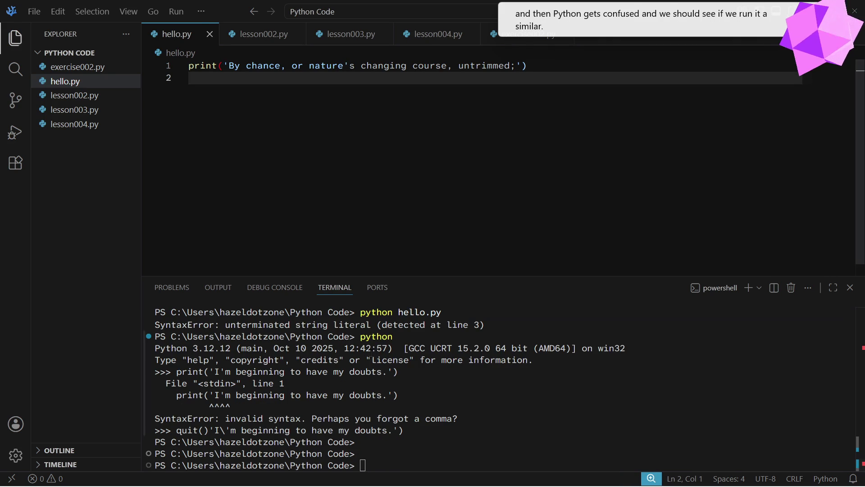
Run hello.py to see the unterminated string error, then escape it as nature\'s
type("python hello.py")
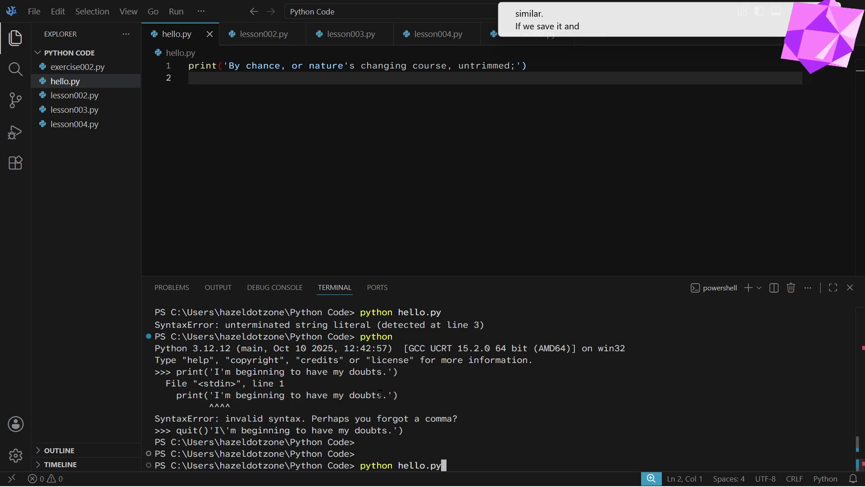
key("Return")
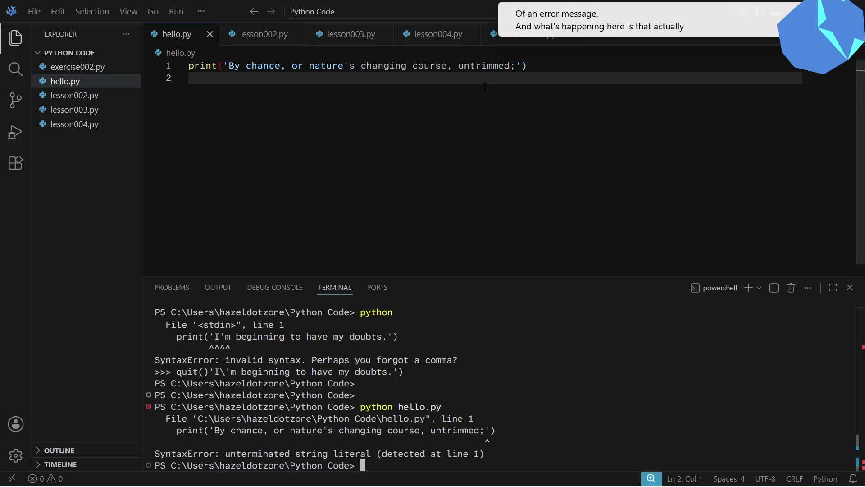
left_click_drag(516, 66, 521, 66)
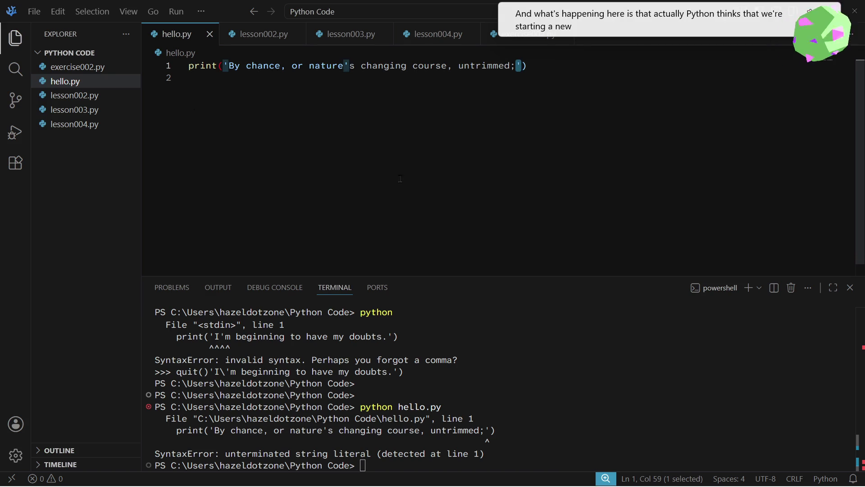
left_click_drag(223, 66, 229, 65)
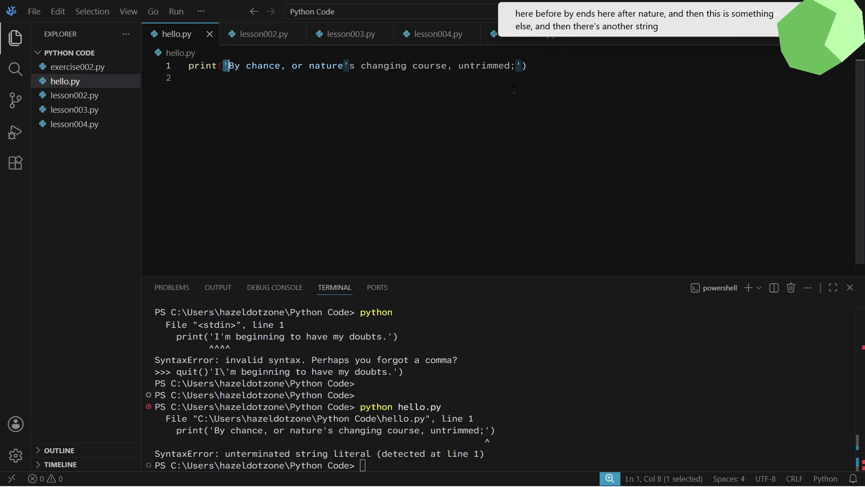
left_click(305, 136)
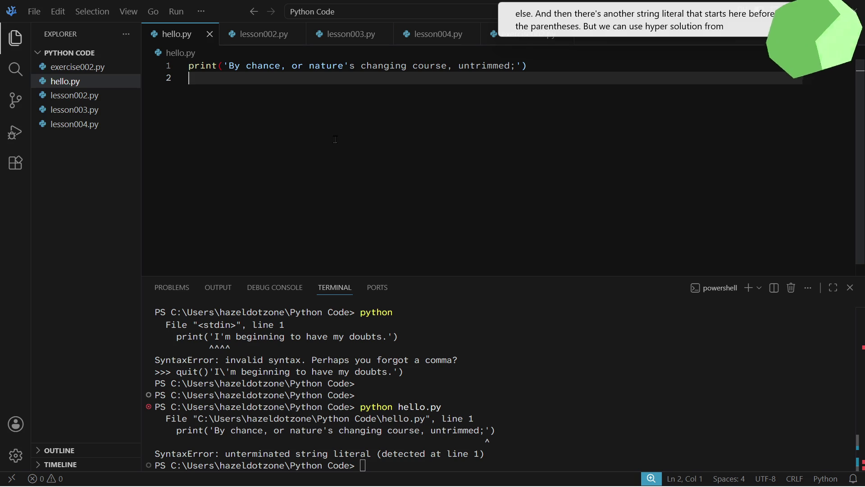
left_click(344, 61)
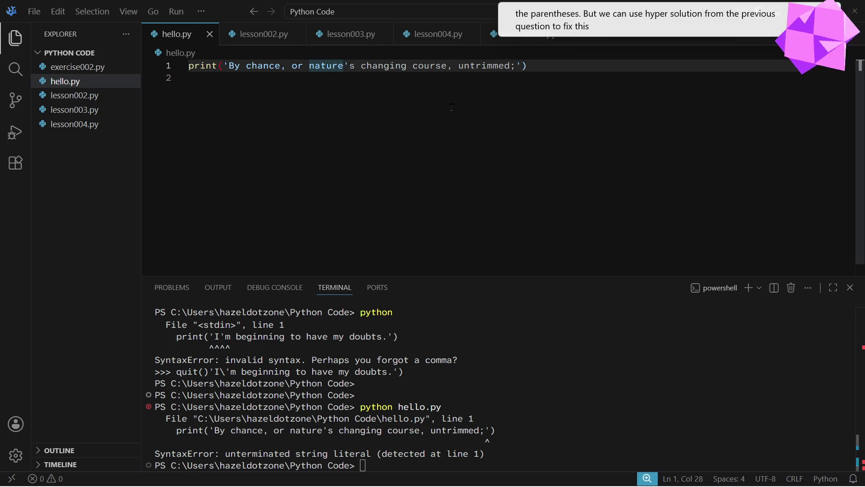
type("\\")
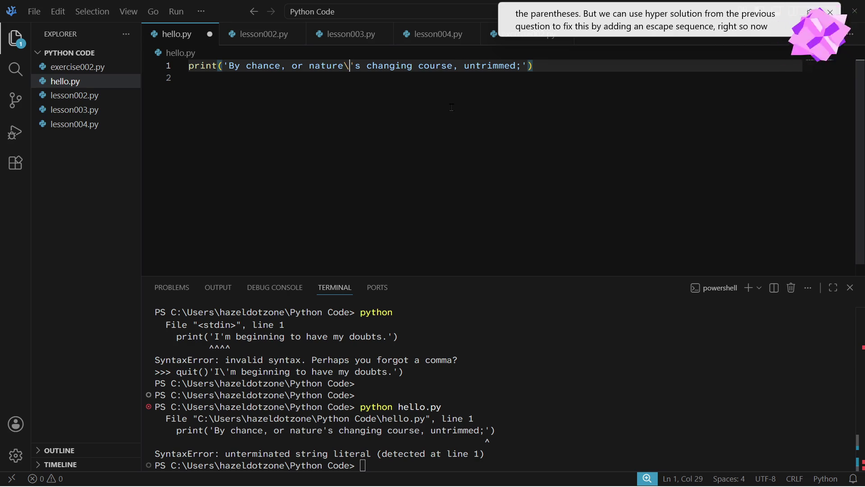
Check the escaped \' apostrophe in nature's and save hello.py
key("Left")
key("shift+Right")
key("shift+Right")
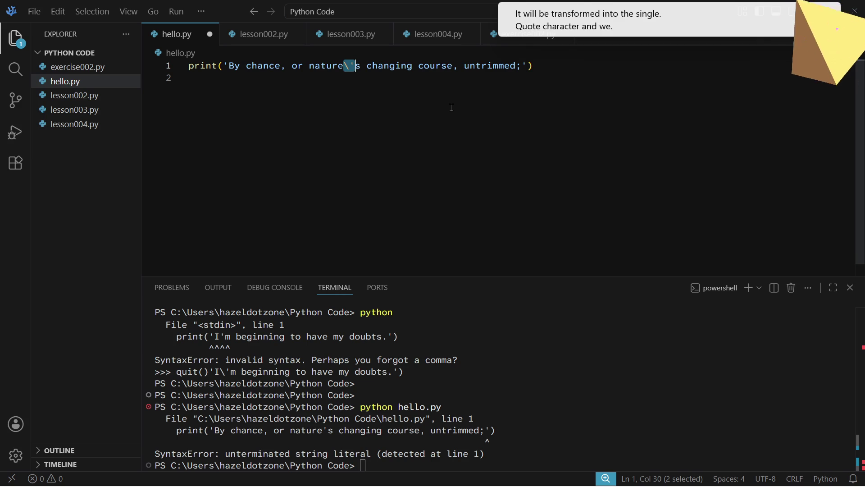
left_click(458, 388)
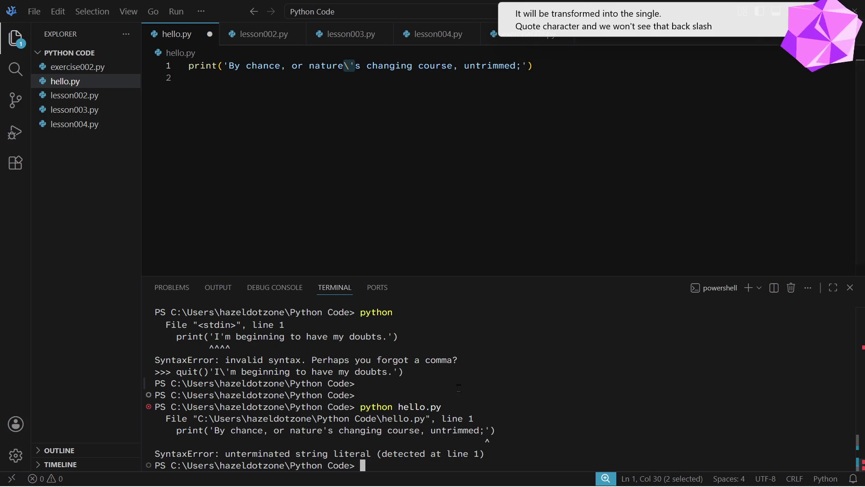
left_click(377, 126)
key("ctrl+s")
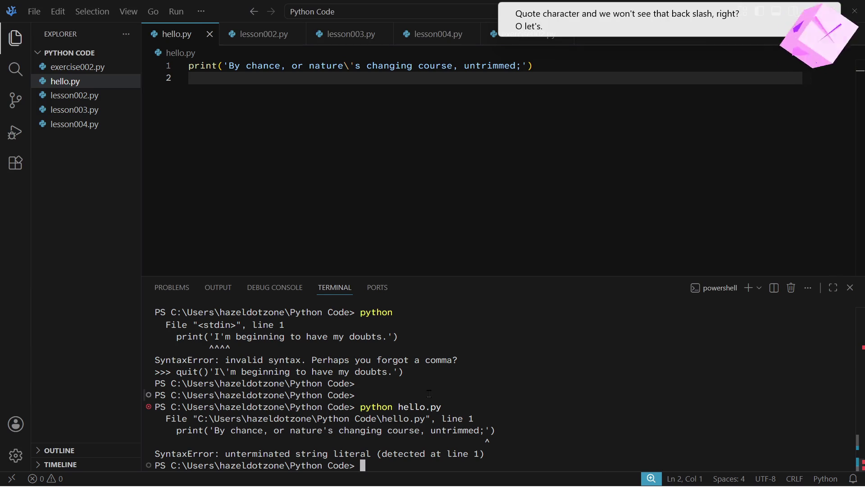
Clear the terminal, run python hello.py to confirm clean output, and return to the PDF
type("clear")
key("Return")
type("python hello.py")
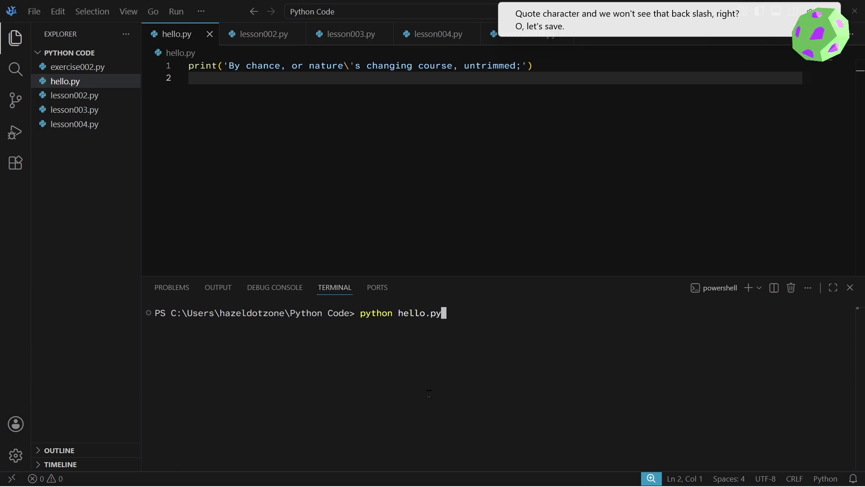
key("Return")
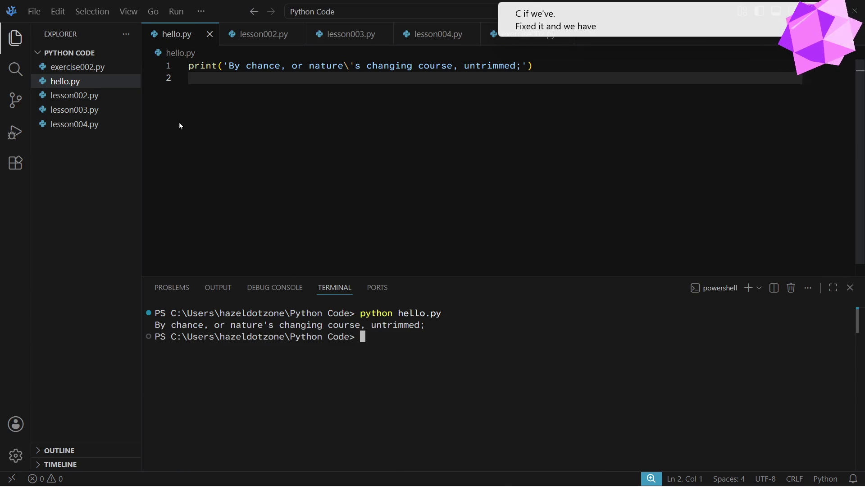
key("alt+Tab")
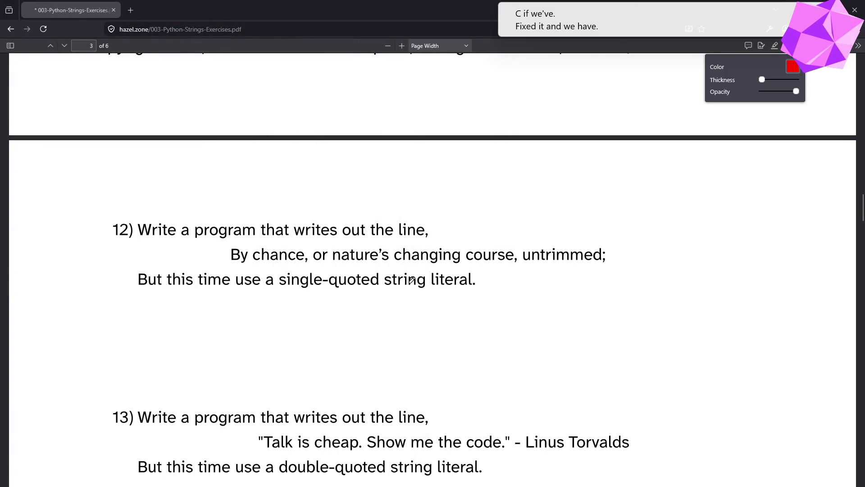
Scroll to question 13 and discard an accidental text annotation on its quote
scroll(410, 282, "down", 2)
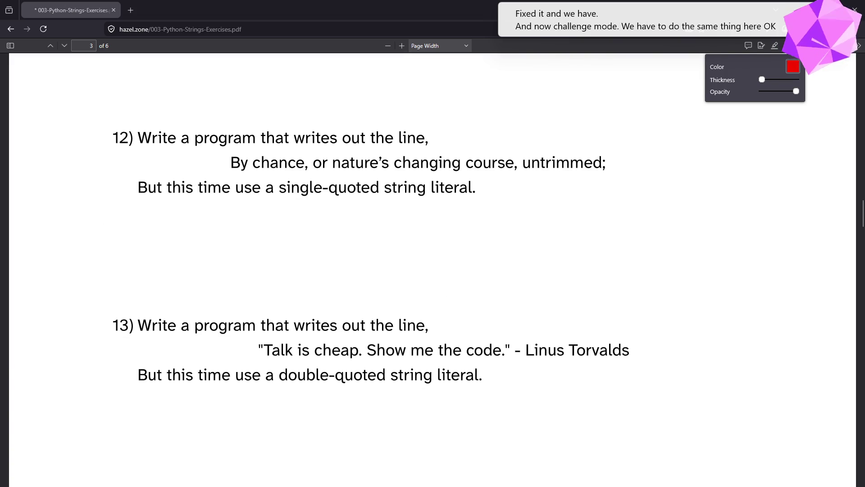
left_click(788, 45)
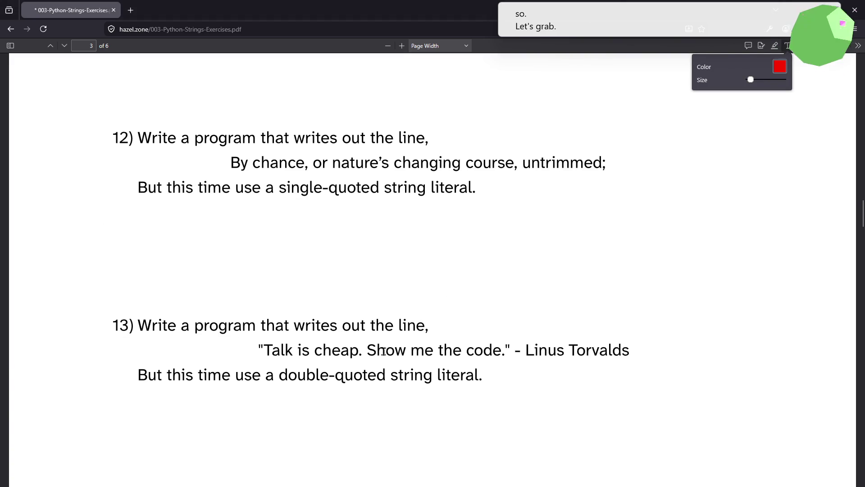
left_click(407, 350)
key("Escape")
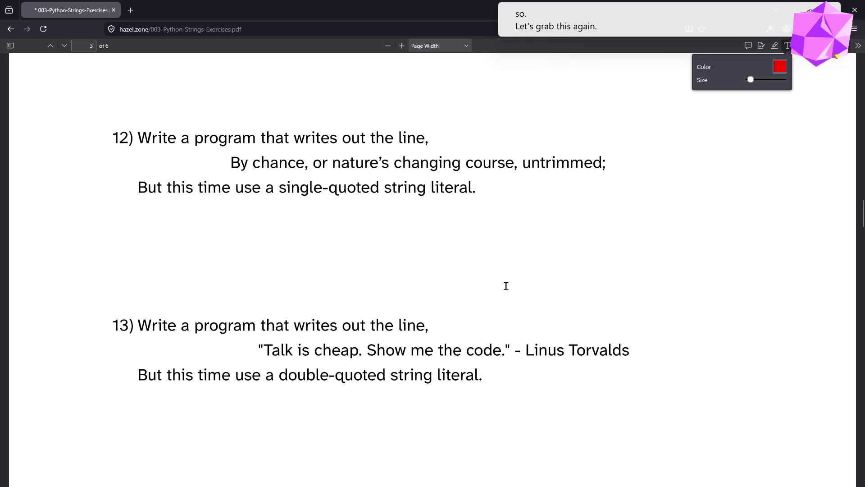
left_click(788, 45)
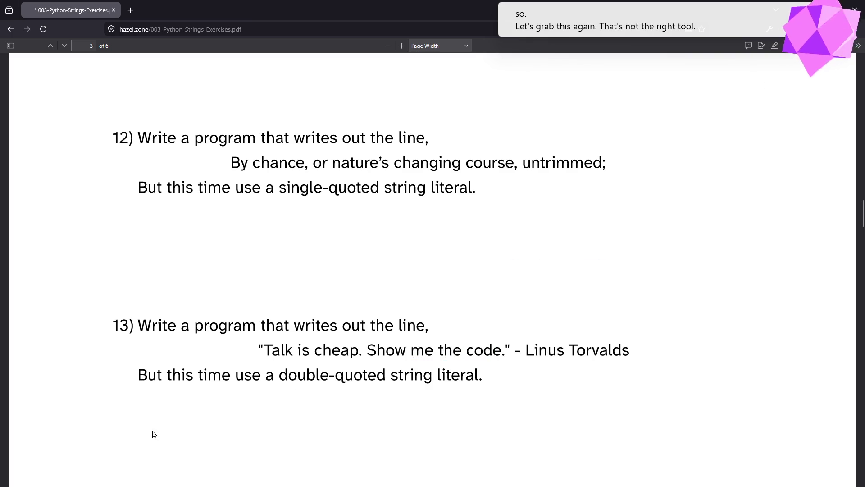
Select the 'Talk is cheap. Show me the code.' line, then bring VS Code back maximized
left_click_drag(258, 350, 453, 351)
left_click_drag(663, 346, 634, 353)
key("ctrl+c")
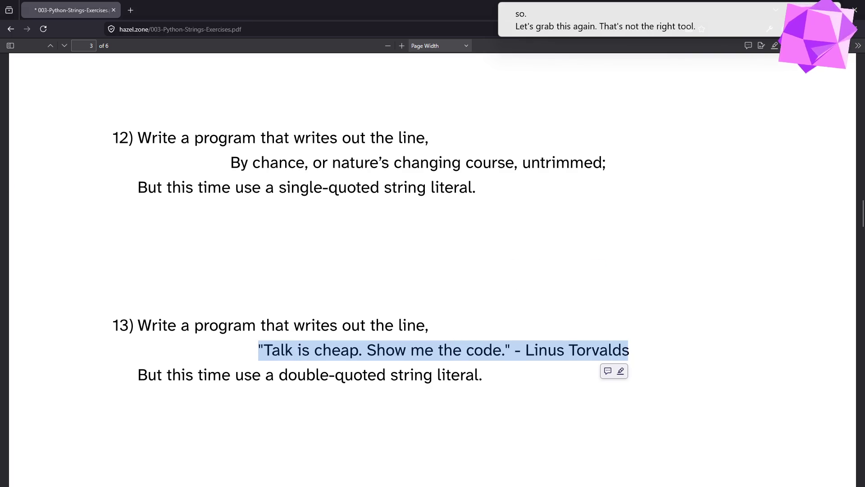
key("alt+Tab")
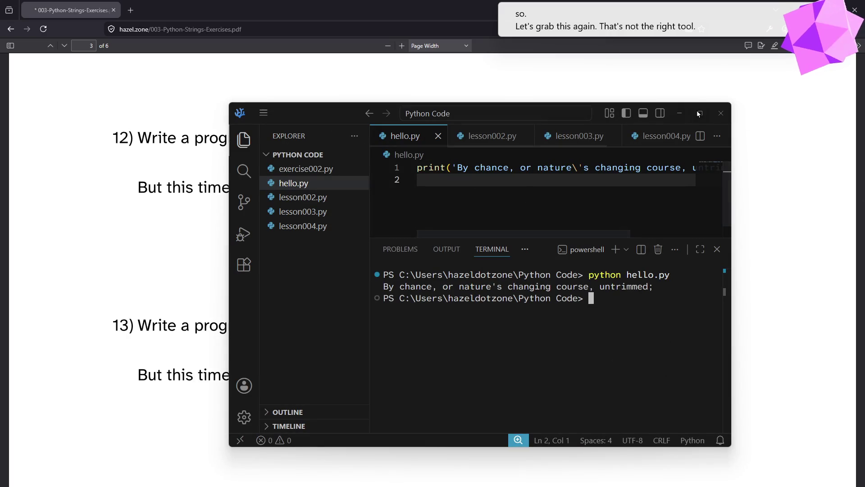
left_click(698, 113)
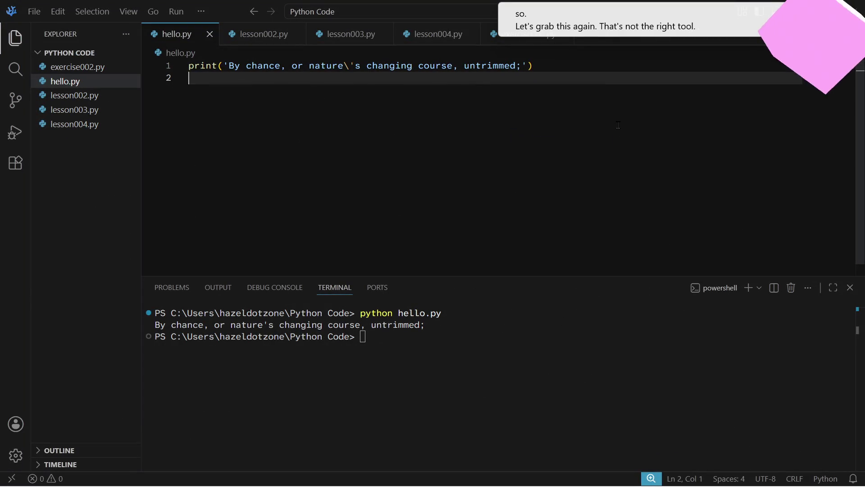
Add line 2 as print(" followed by the pasted 'Talk is cheap' quote, and save
type("print(\"")
key("ctrl+v")
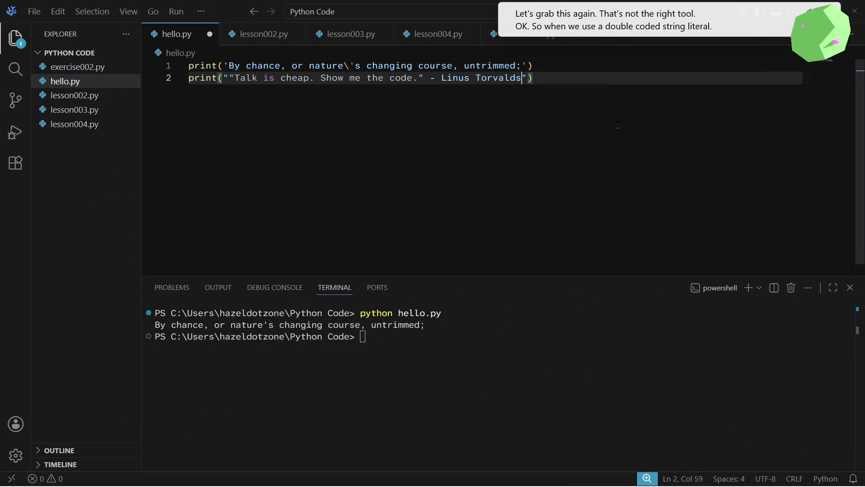
key("ctrl+s")
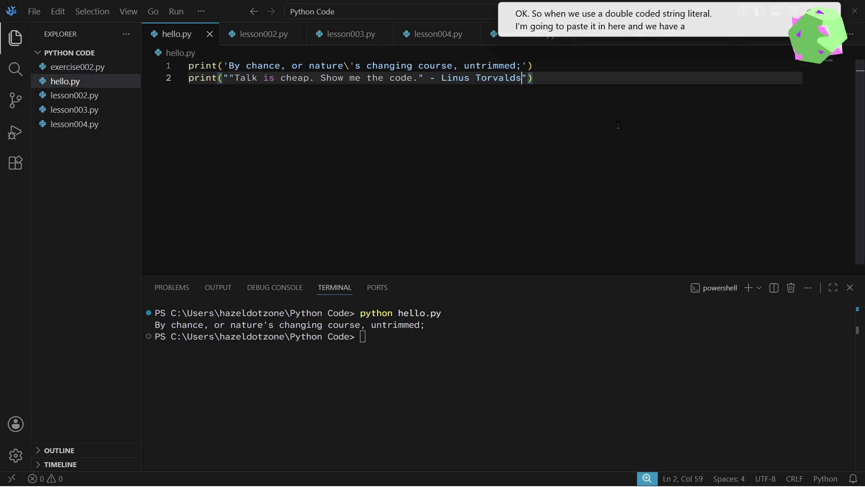
Examine the double quotes on line 2 to see where the inner quotes break the string
left_click_drag(222, 78, 228, 77)
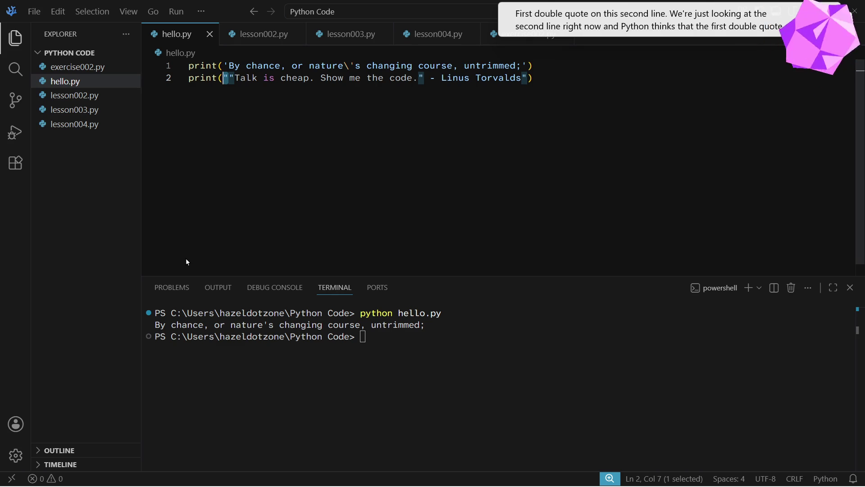
key("Right")
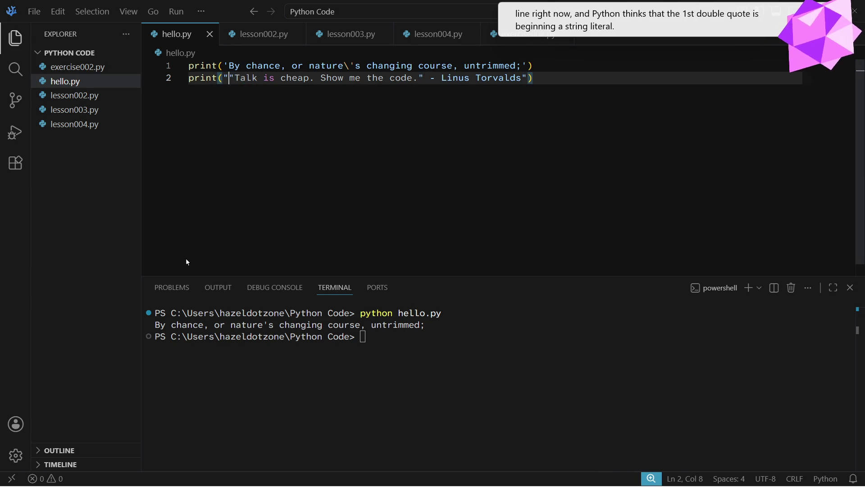
key("shift+Right")
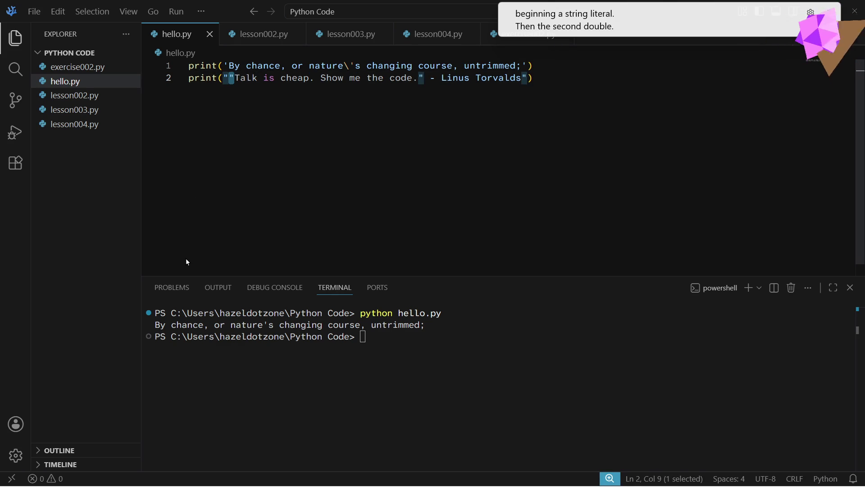
key("Right")
key("shift+Right")
key("shift+Right")
key("shift+Right")
key("shift+Right")
key("shift+Right")
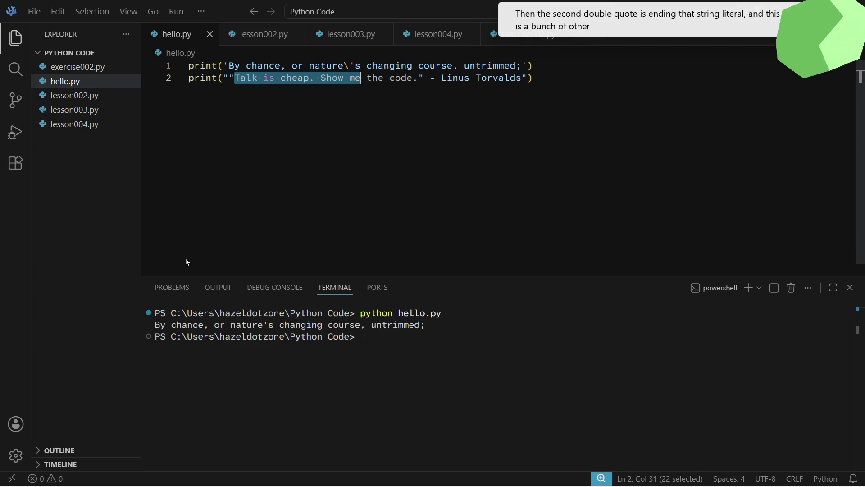
key("shift+Left")
key("shift+Left")
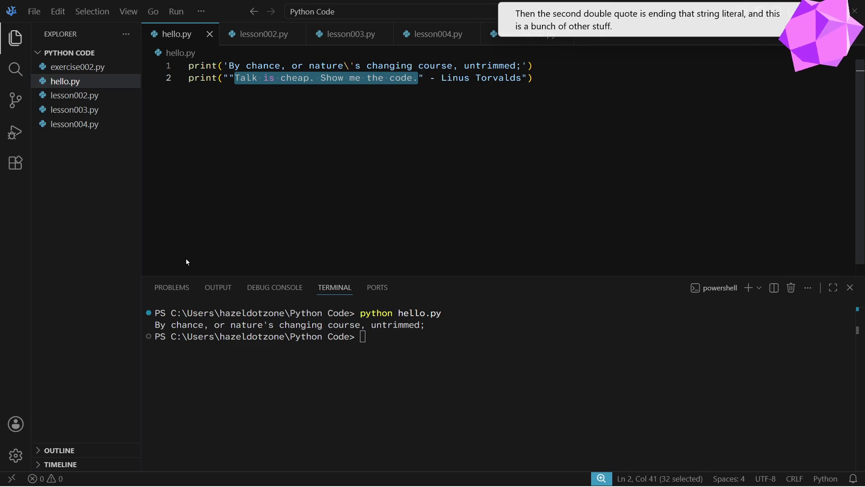
key("Right")
key("shift+Right")
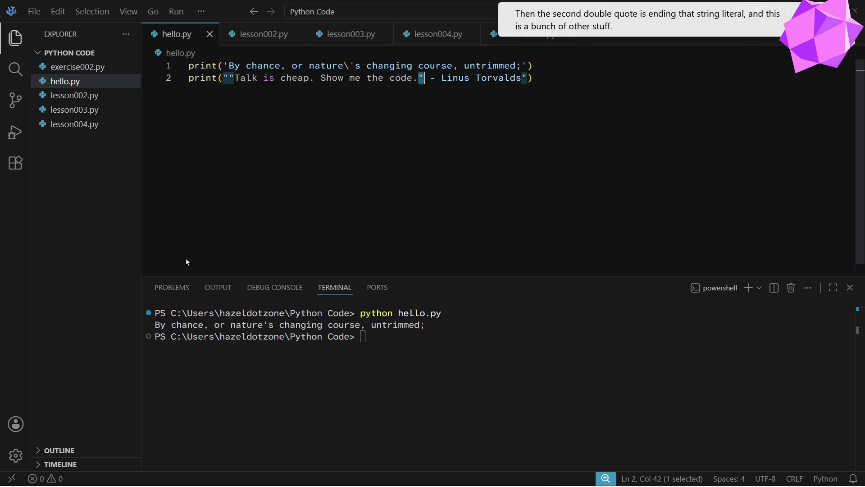
key("Right")
key("ctrl+Right")
key("ctrl+Right")
key("ctrl+Right")
key("shift+Right")
key("Right")
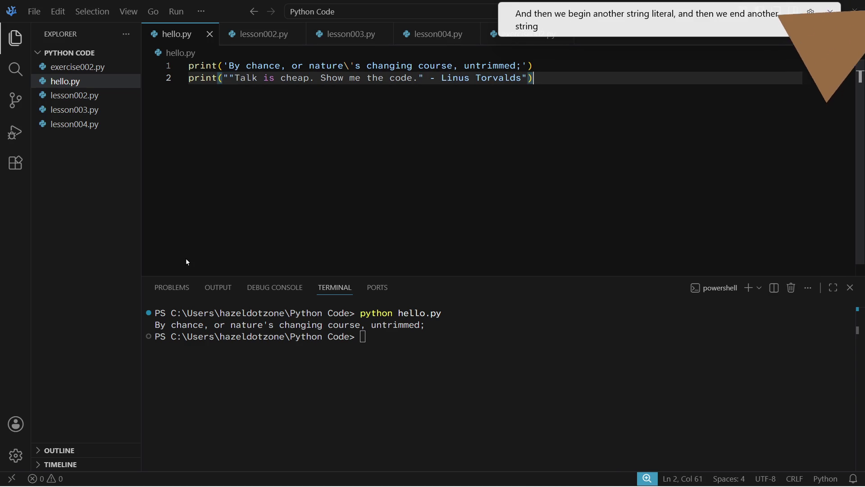
Rerun python hello.py in the terminal, getting an invalid-syntax error
left_click(583, 371)
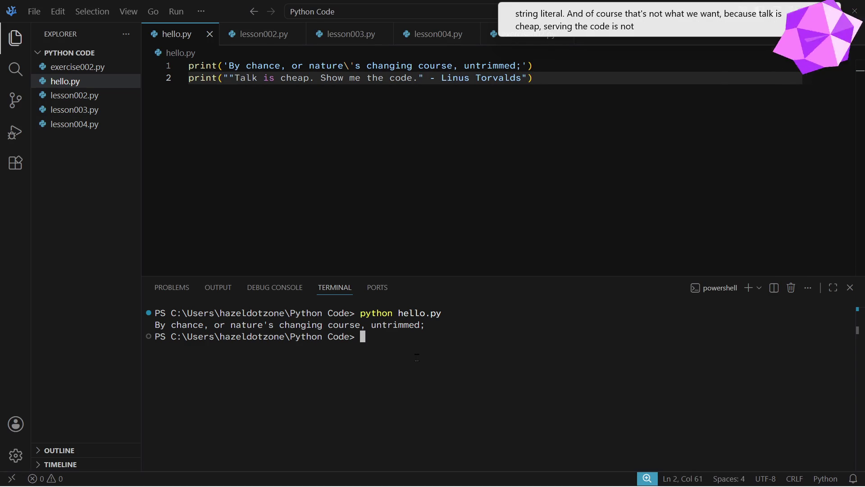
key("Up")
key("Return")
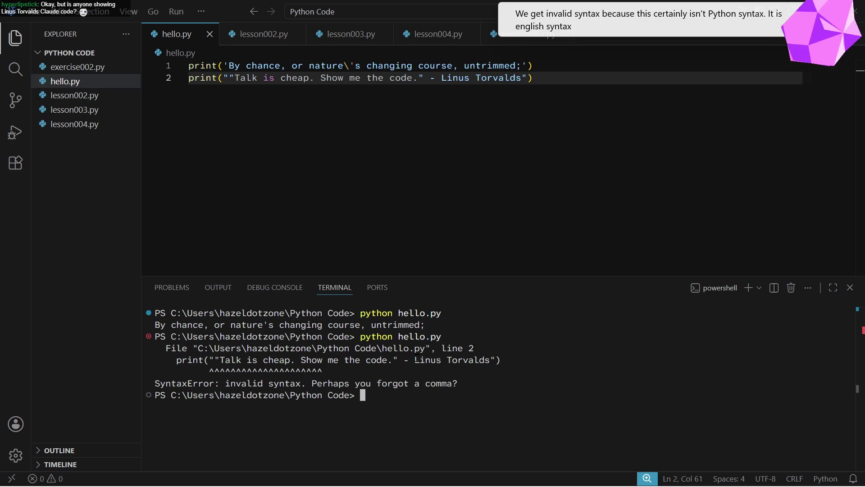
Put a backslash before each inner double quote around 'Talk is cheap. Show me the code.'
left_click(239, 79)
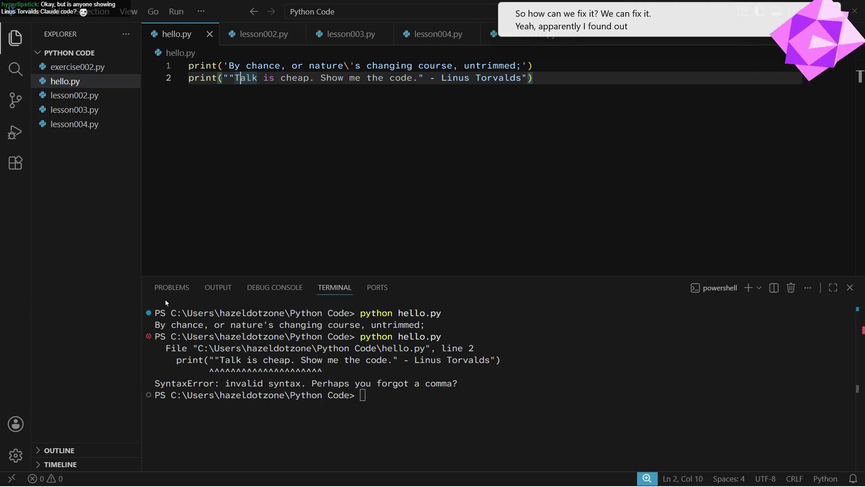
left_click(230, 78)
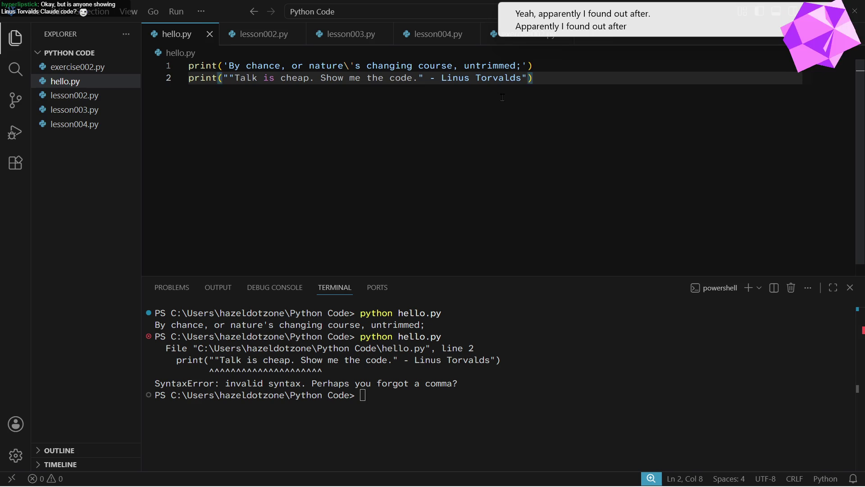
type("\\")
left_click(424, 79)
type("\\")
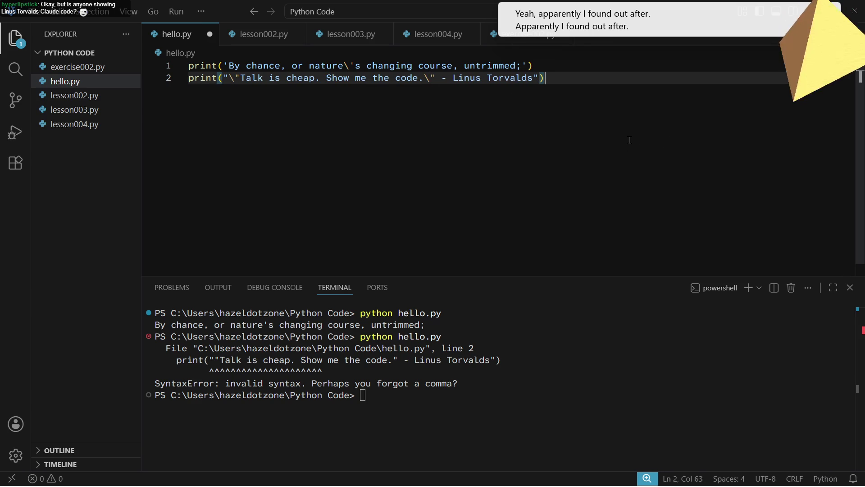
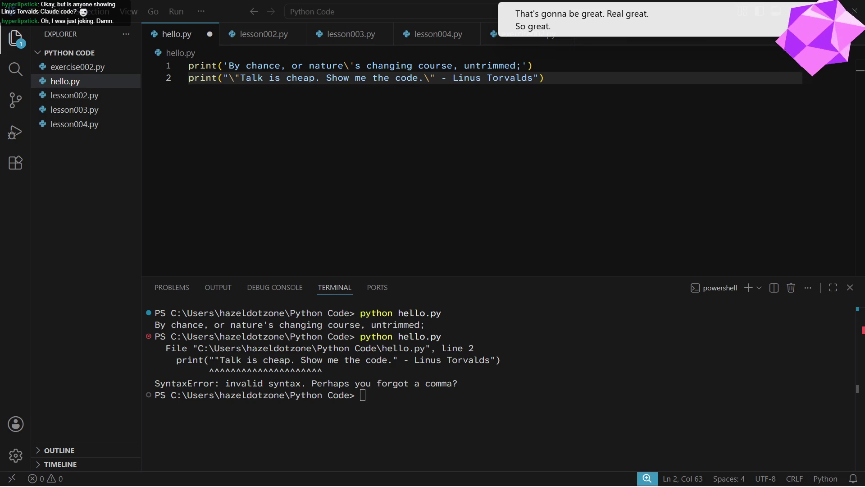
Remove the stray bracket lines from hello.py, leaving line 3 empty, and save it
left_click(576, 78)
type("[")
key("Return")
key("BackSpace")
key("Delete")
key("Delete")
key("BackSpace")
key("BackSpace")
key("Return")
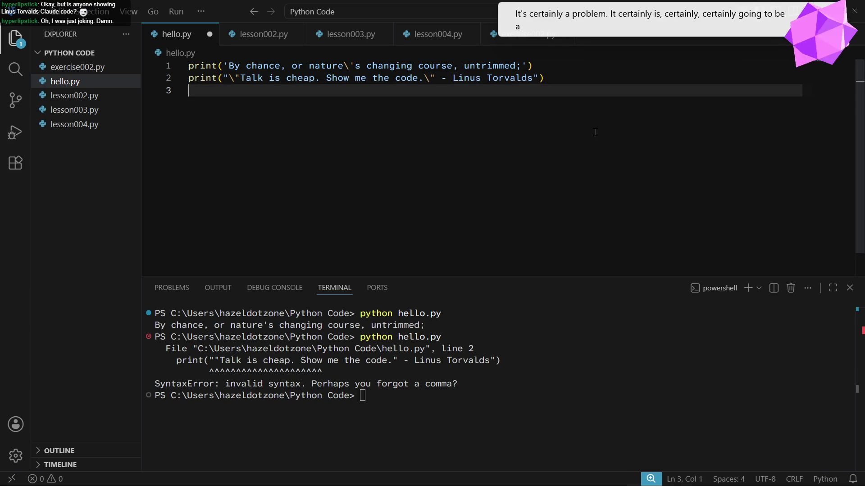
key("ctrl+s")
Rerun python hello.py and check that both quoted lines print correctly
left_click(581, 61)
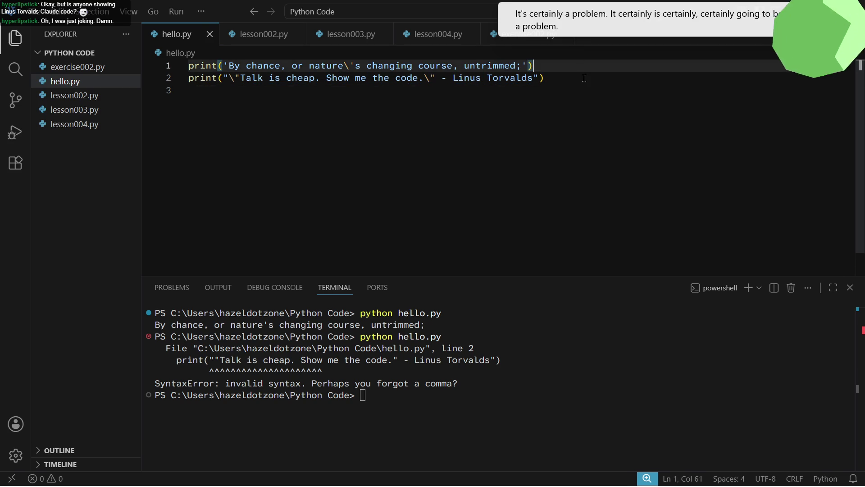
left_click(552, 195)
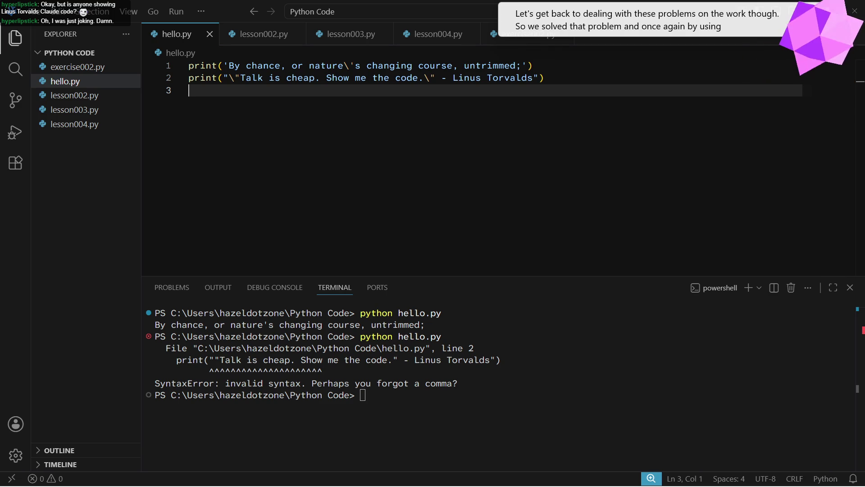
left_click_drag(229, 78, 229, 78)
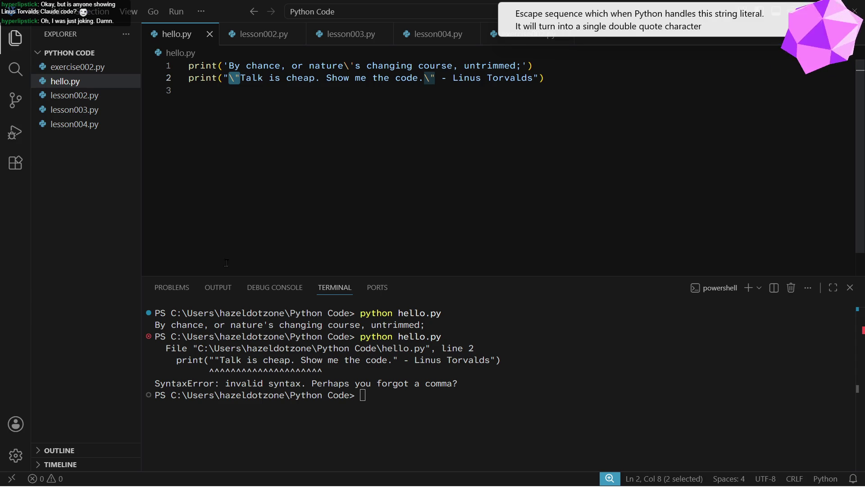
left_click(388, 196)
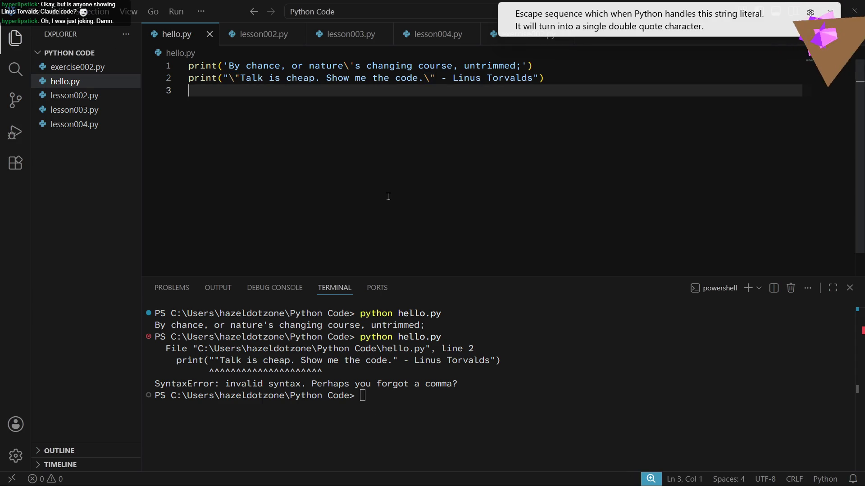
left_click(454, 430)
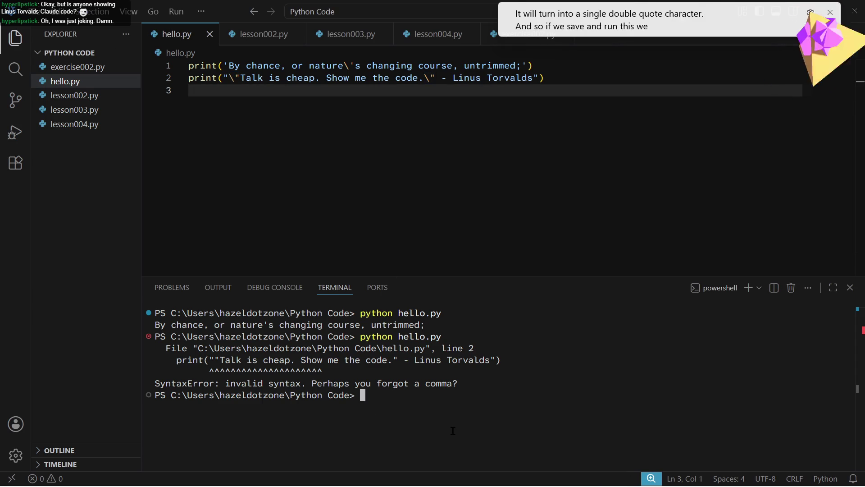
key("Up")
key("Return")
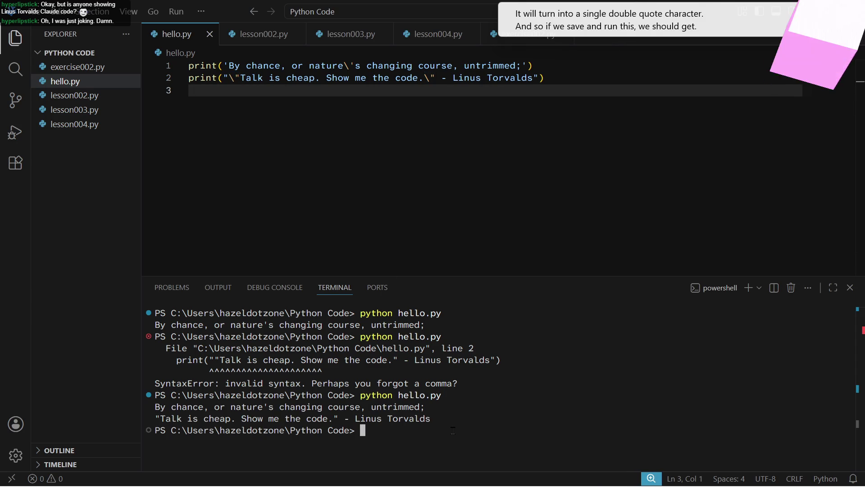
double_click(336, 418)
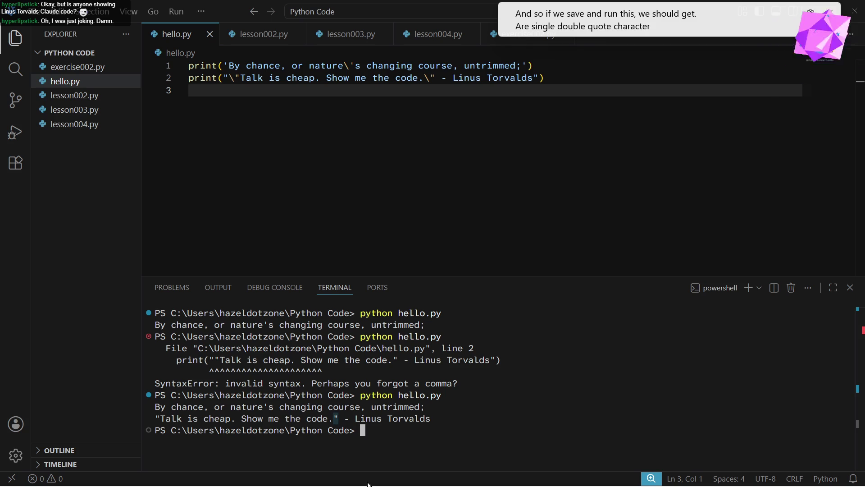
left_click(263, 405)
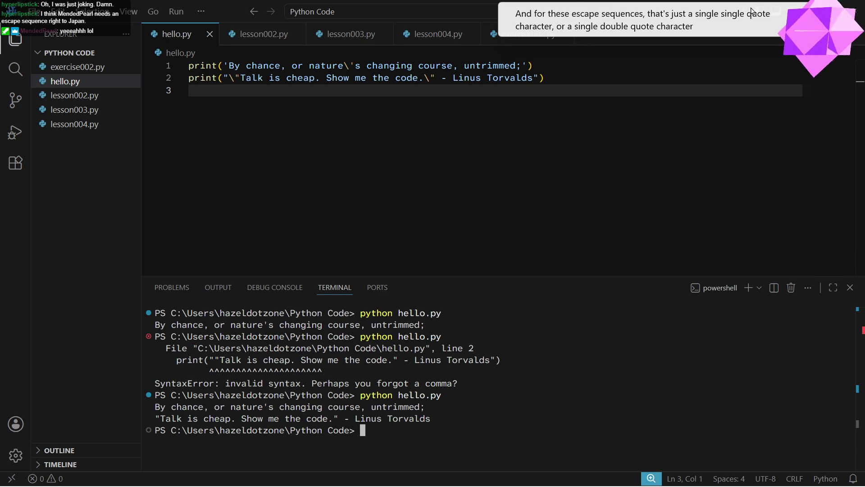
Paste the single-quoted print statement as a red text answer below question 12
left_click_drag(229, 14, 0, 16)
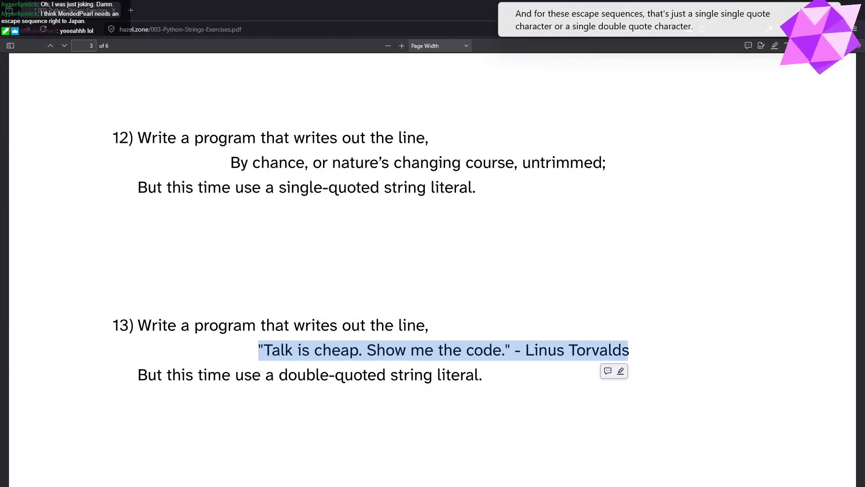
scroll(444, 153, "down", 3)
scroll(445, 159, "up", 2)
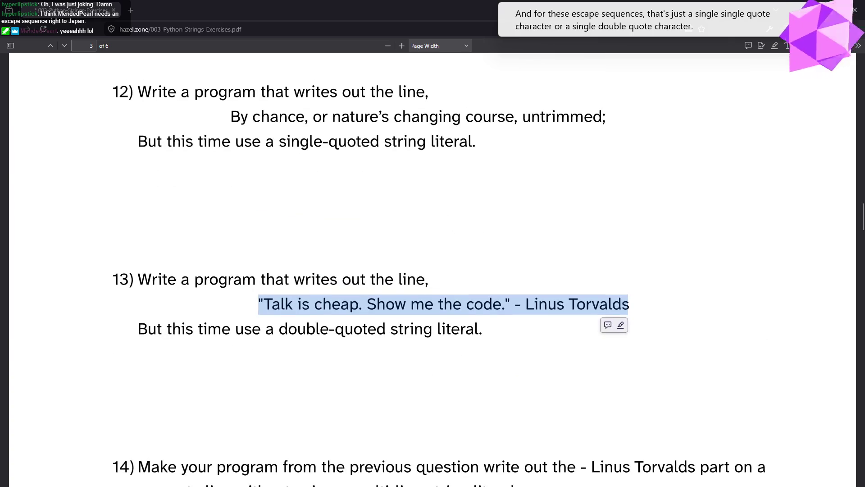
left_click(788, 45)
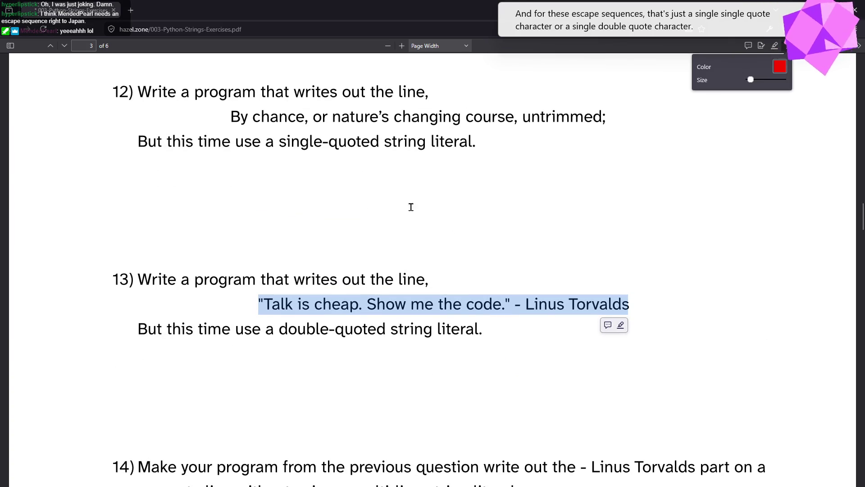
left_click(382, 189)
type("print('By chance, or nature\\'s changing course, untrimmed;')")
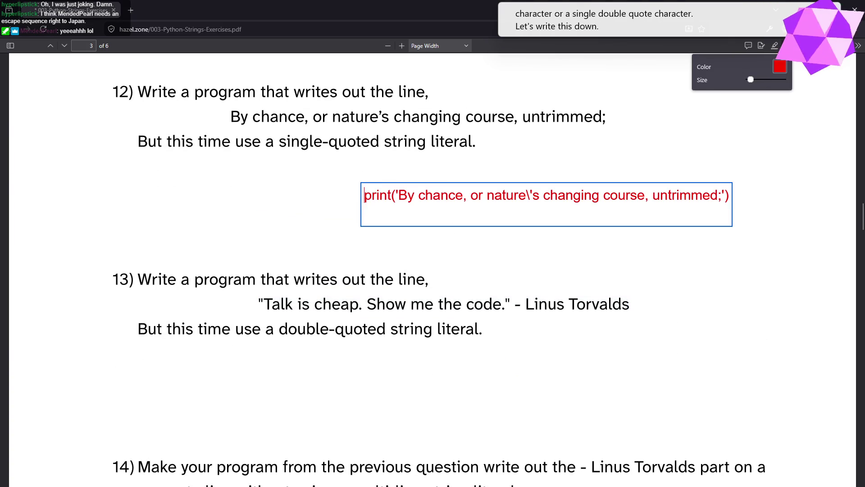
Paste the double-quoted print statement as the answer below question 13, then return to VS Code
left_click(431, 380)
type("print(\"\\\"Talk is cheap. Show me the code.\\\" - Linus Torvalds\")")
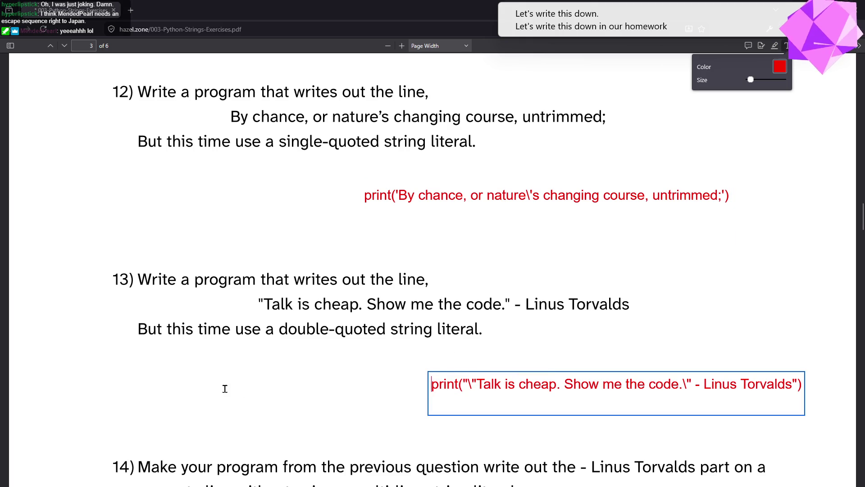
scroll(279, 230, "down", 3)
scroll(295, 249, "down", 2)
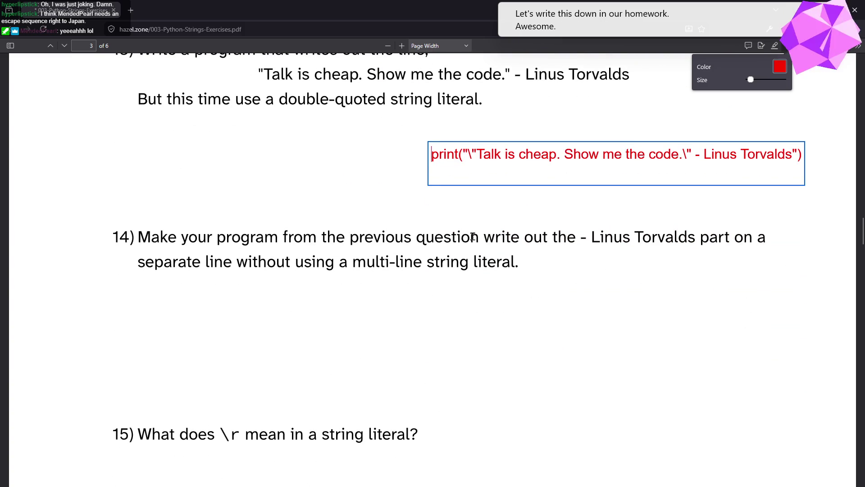
key("Escape")
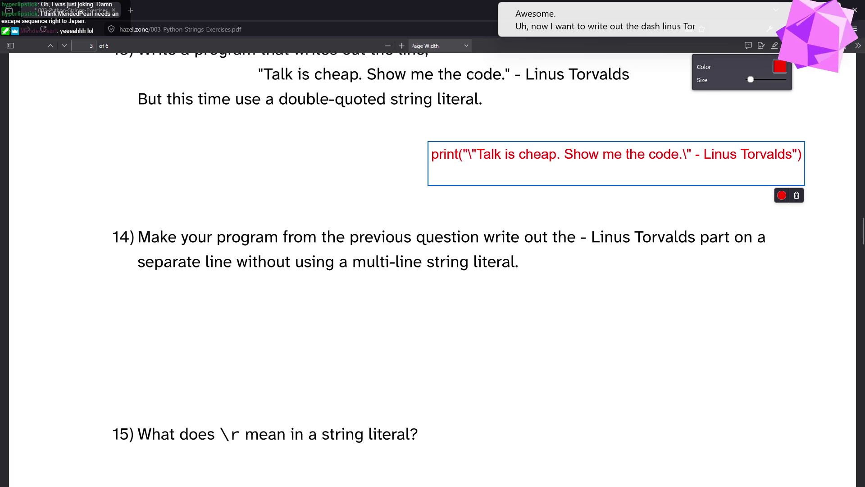
key("alt+Tab")
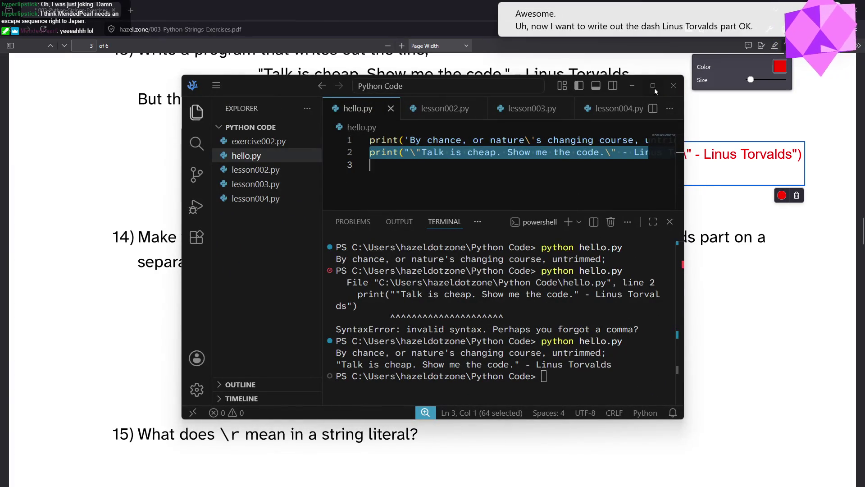
Insert \n after the escaped quote on line 2, save, and rerun hello.py
left_click(654, 88)
left_click(435, 78)
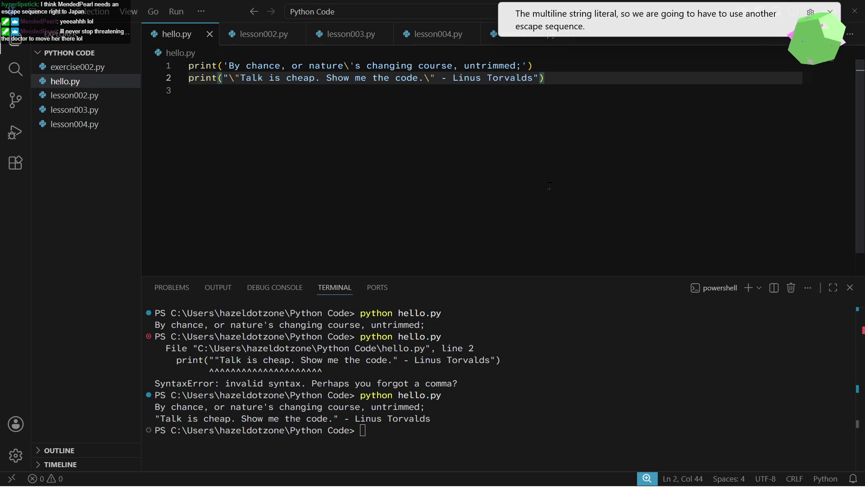
type("\\")
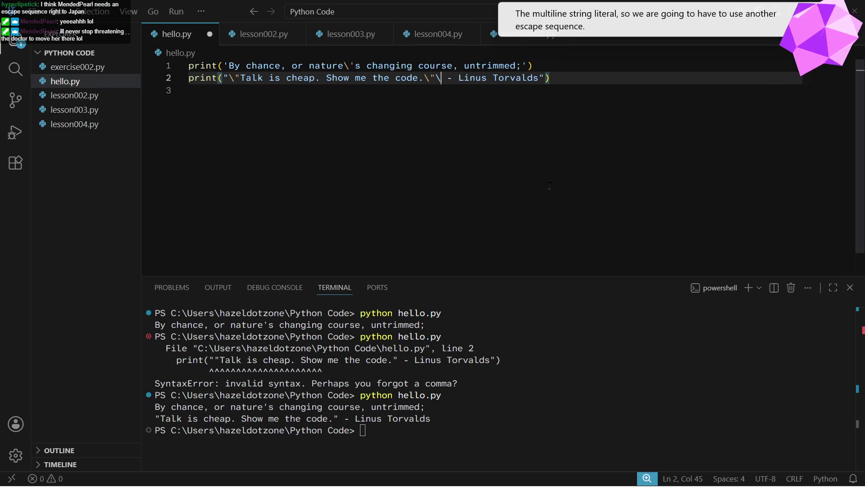
type("n")
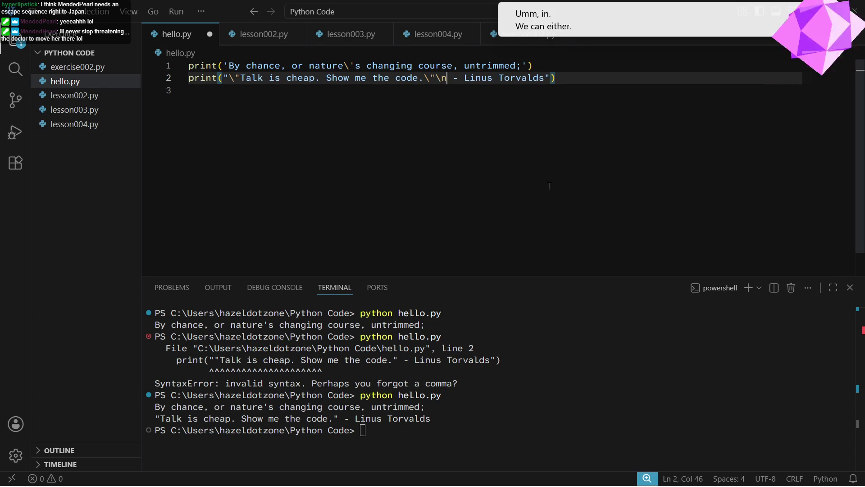
key("ctrl+s")
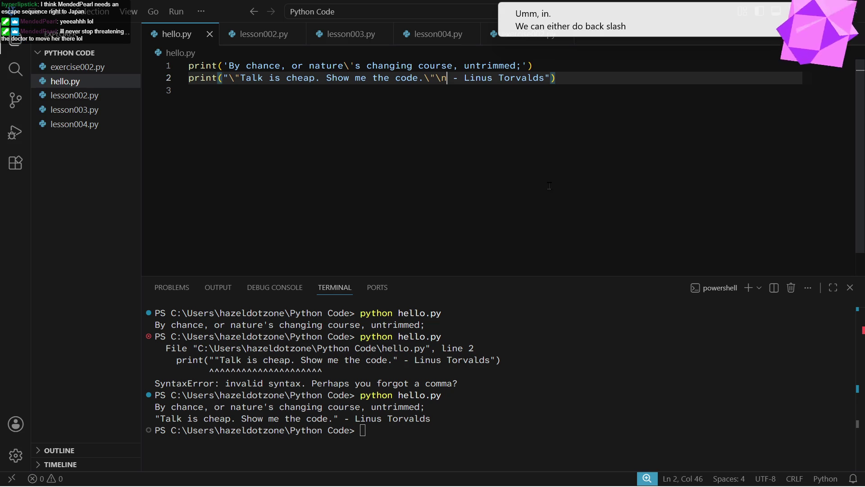
left_click(409, 401)
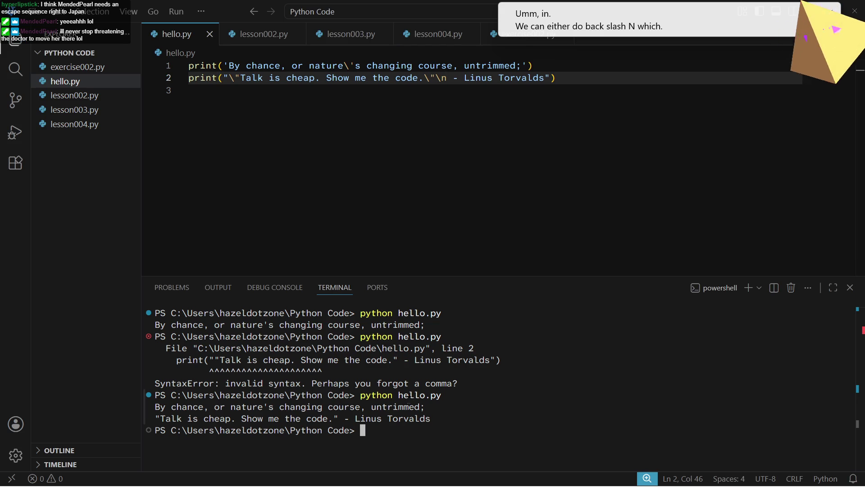
key("Up")
key("Return")
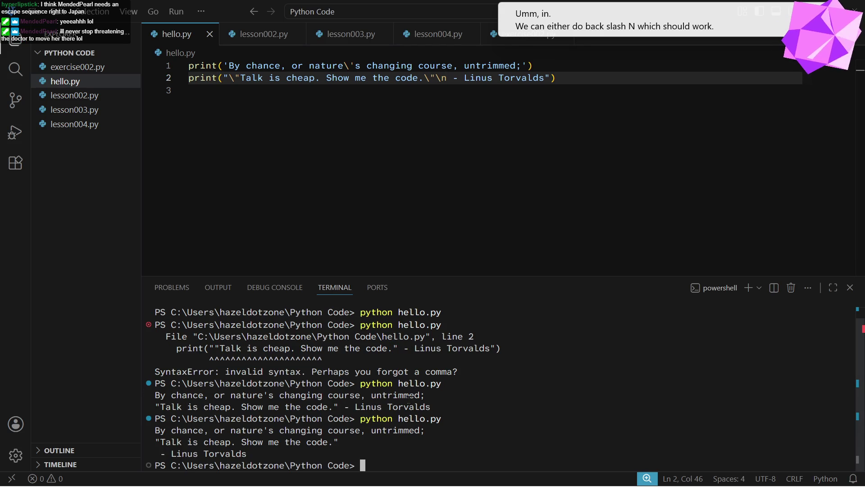
left_click(436, 78)
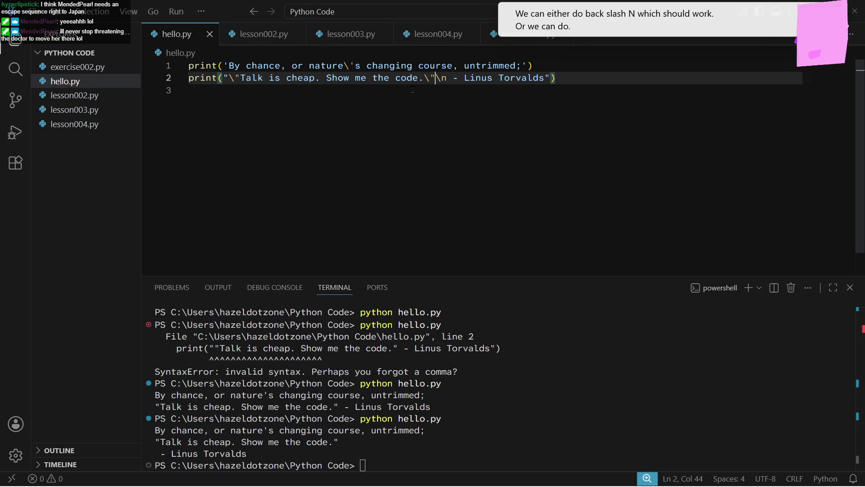
Save the \r\n version of line 2 and rerun python hello.py
key("ctrl+s")
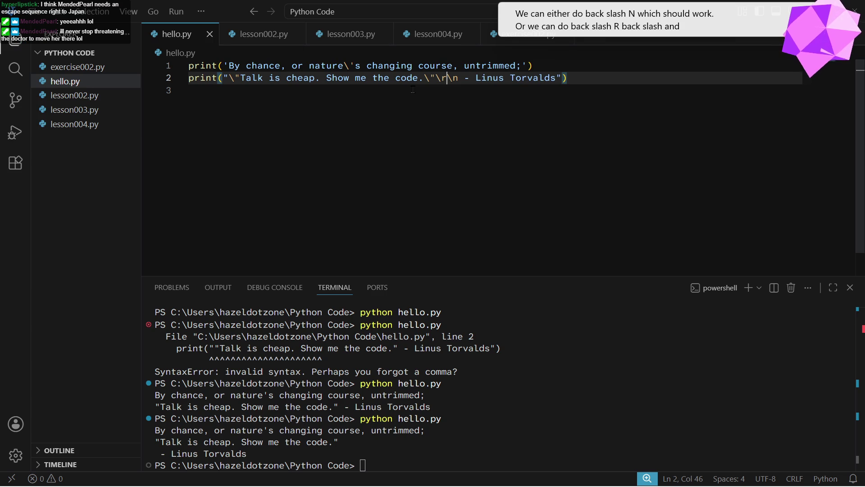
left_click(353, 357)
key("Up")
key("Return")
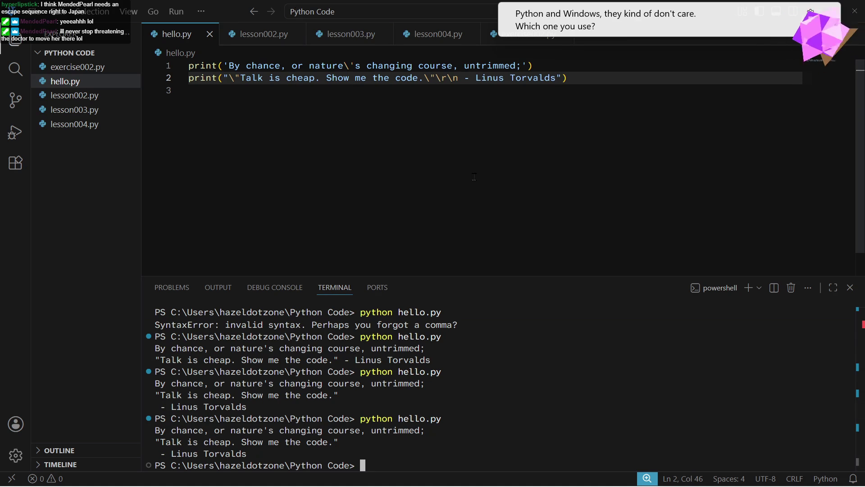
Select the whole line-2 print statement to carry over to the exercise PDF
double_click(454, 79)
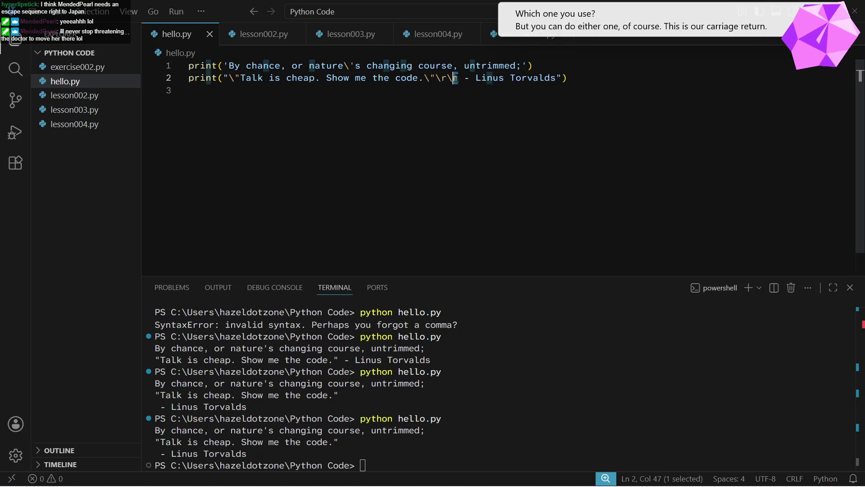
left_click(448, 78, "shift")
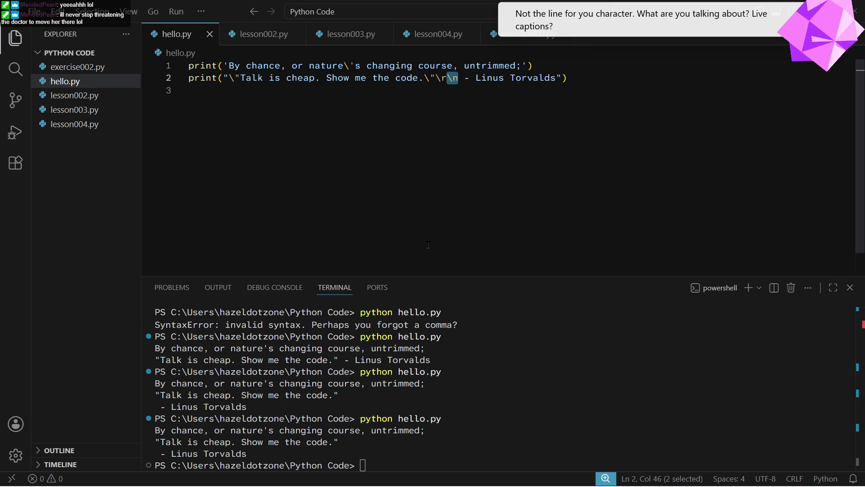
triple_click(277, 78)
key("ctrl+c")
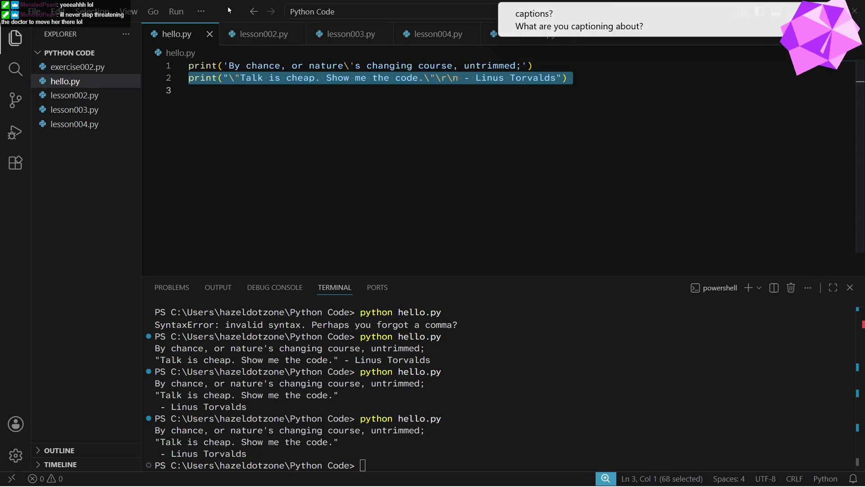
key("alt+Tab")
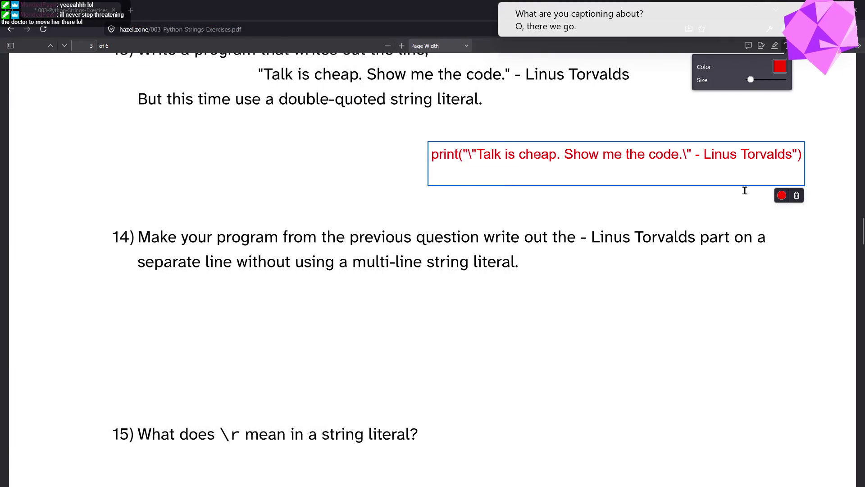
Paste the \r\n print line as a red answer below question 14
left_click(288, 324)
key("ctrl+v")
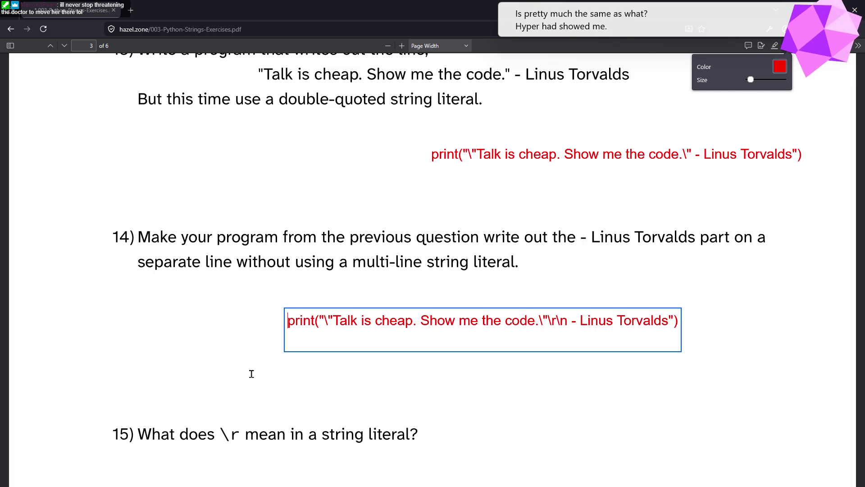
left_click_drag(319, 320, 324, 319)
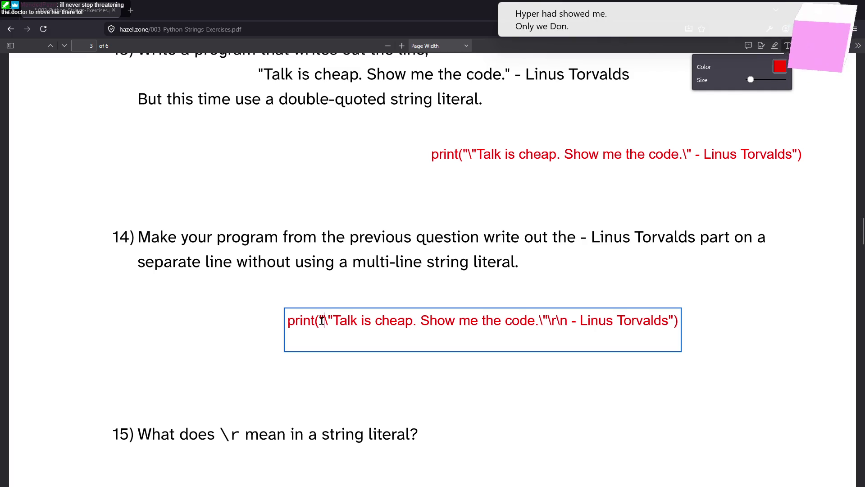
mouse_move(283, 486)
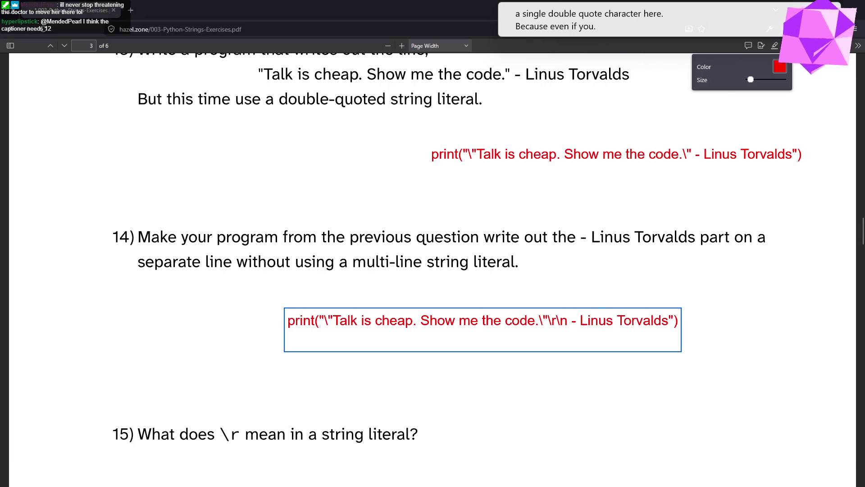
key("alt+Tab")
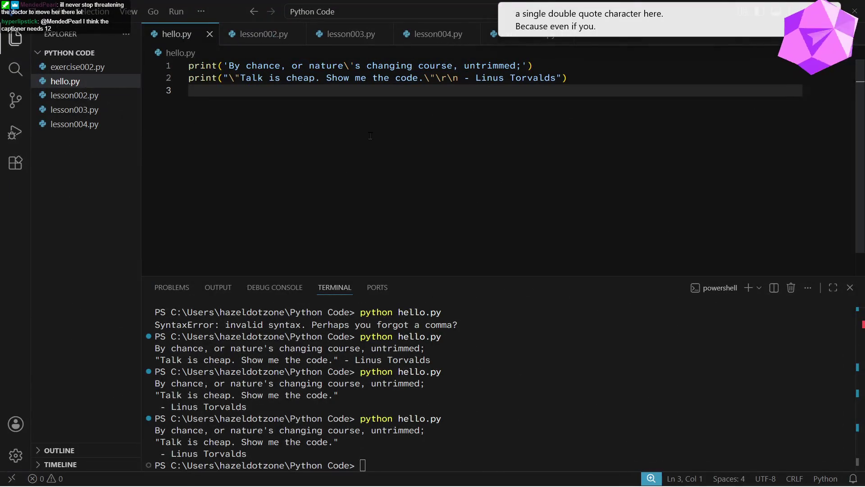
Add a line-3 triple-quoted one-line string noting it's still a multi-line literal, and save
key("Return")
key("Return")
key("Up")
key("Up")
type("\"\"")
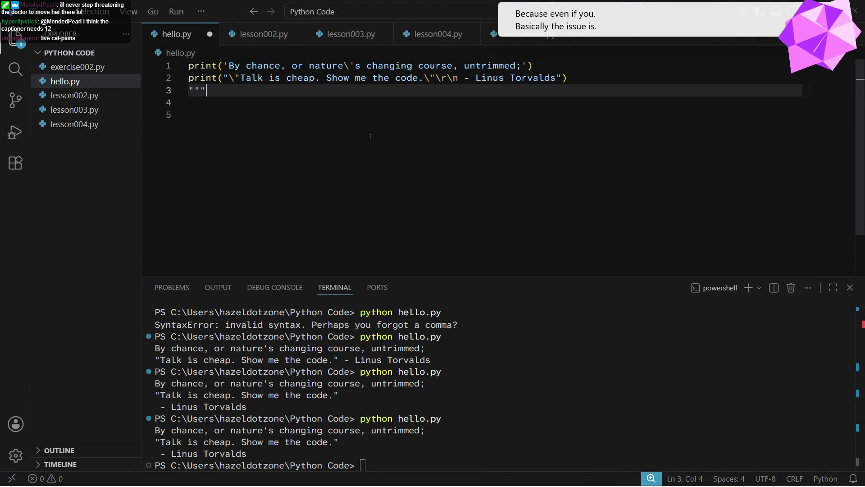
type("this is ")
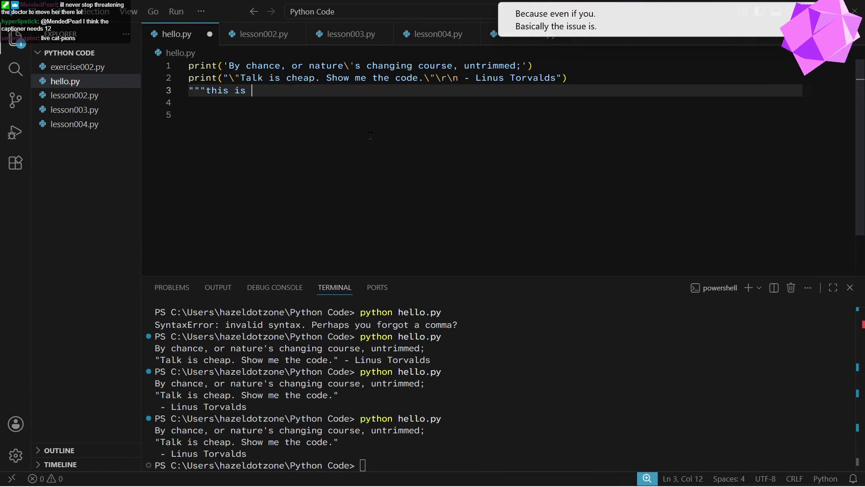
type("stimulti-")
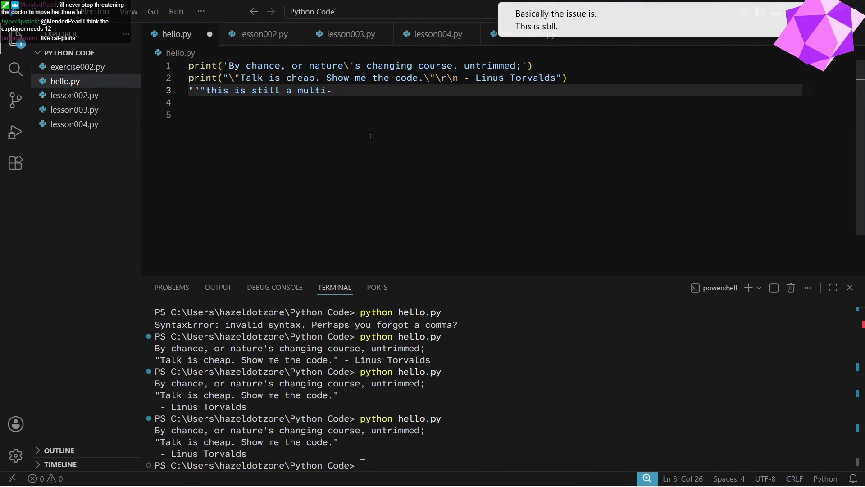
type("line string lite")
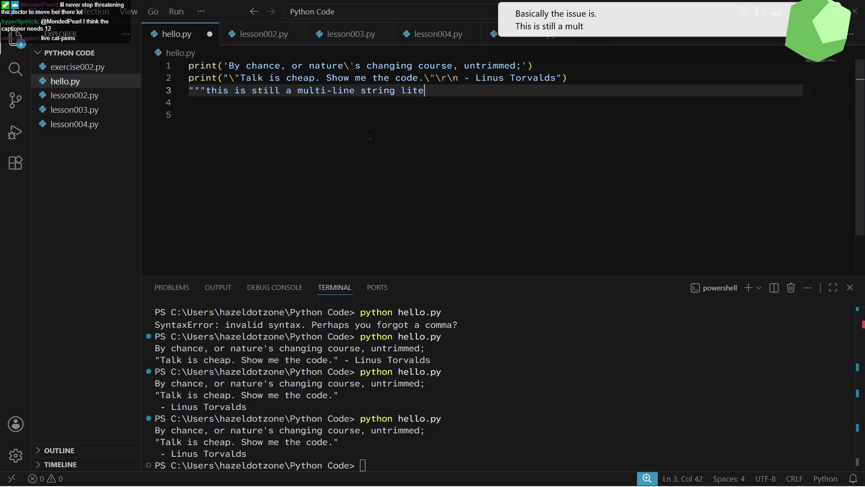
type("ral even though")
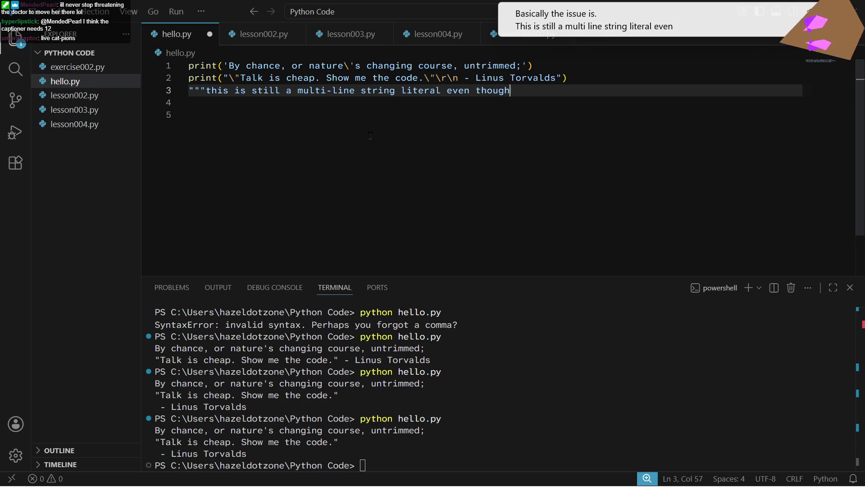
type(" it doesn't have myul")
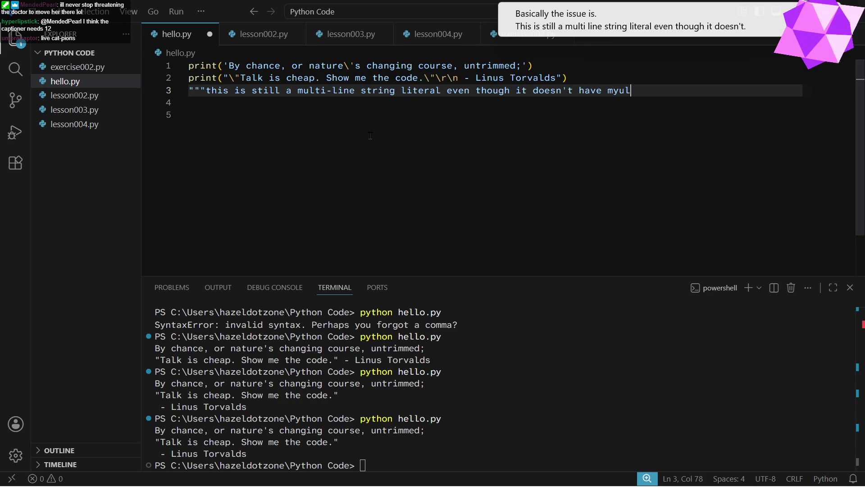
type("tiple lines\"\"\"")
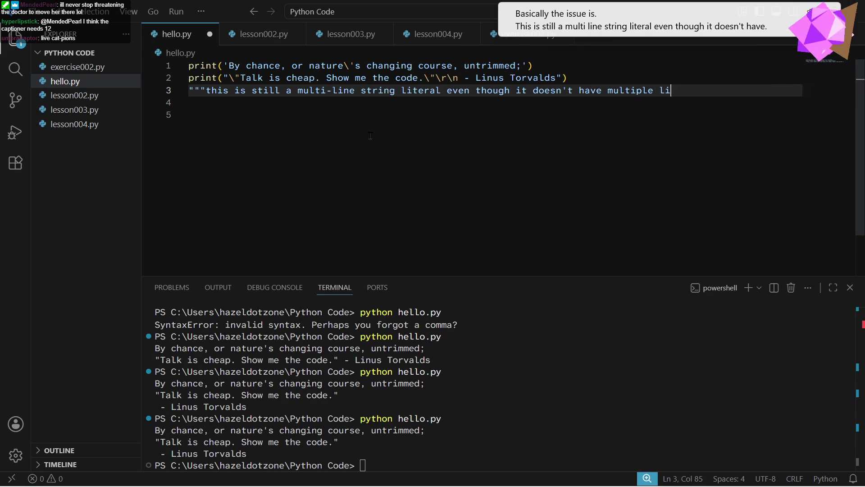
key("ctrl+s")
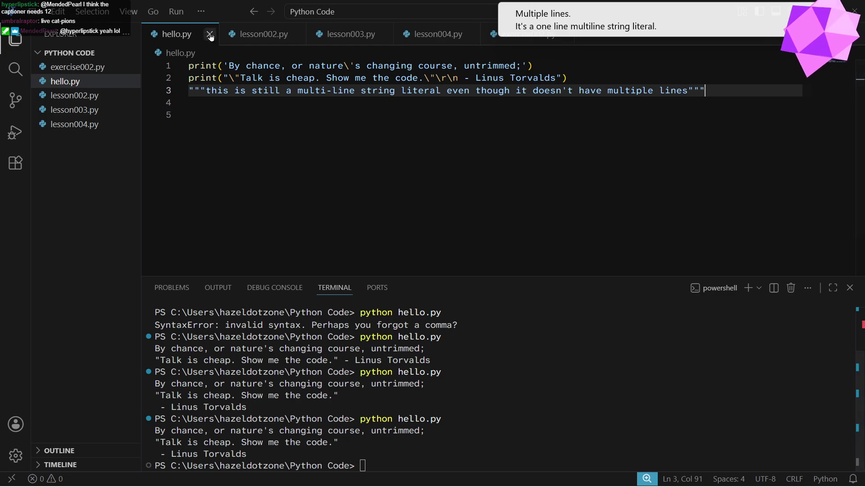
key("alt+Tab")
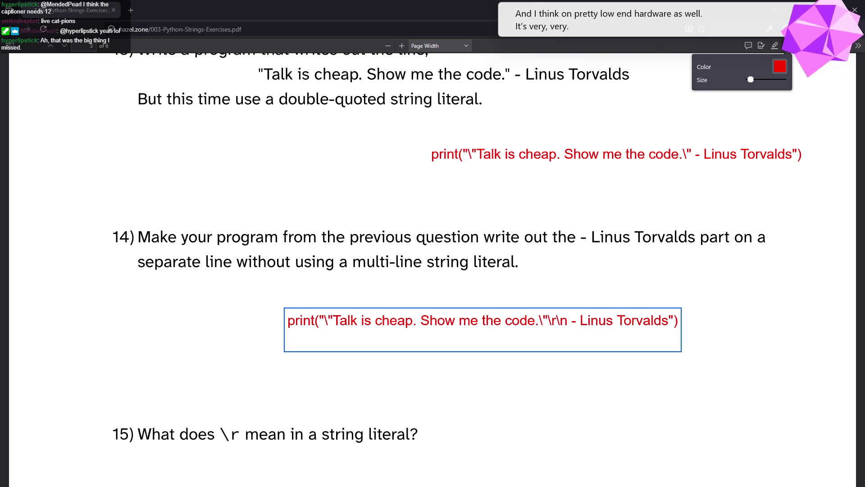
Answer question 15 in red with 'Carriage return!'
left_click(693, 395)
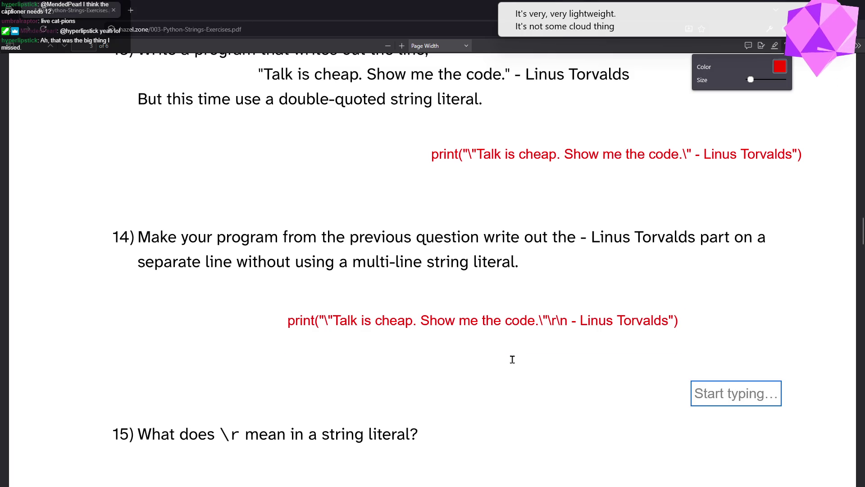
scroll(504, 374, "down", 3)
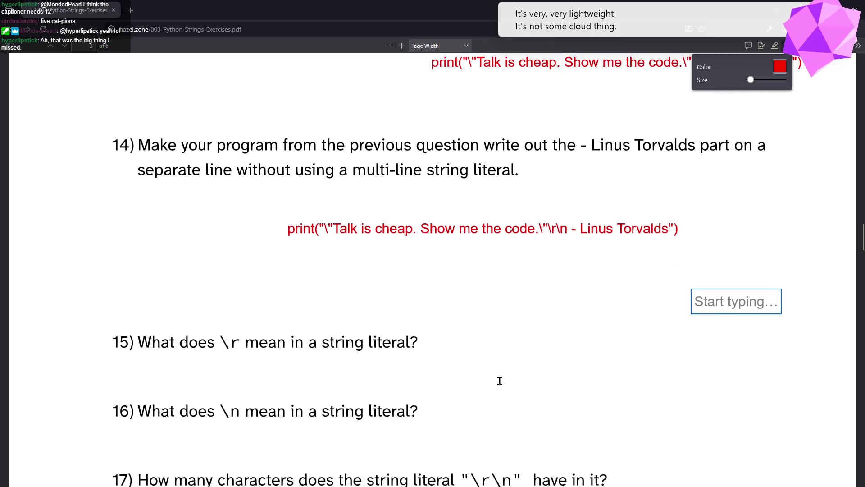
left_click(235, 362)
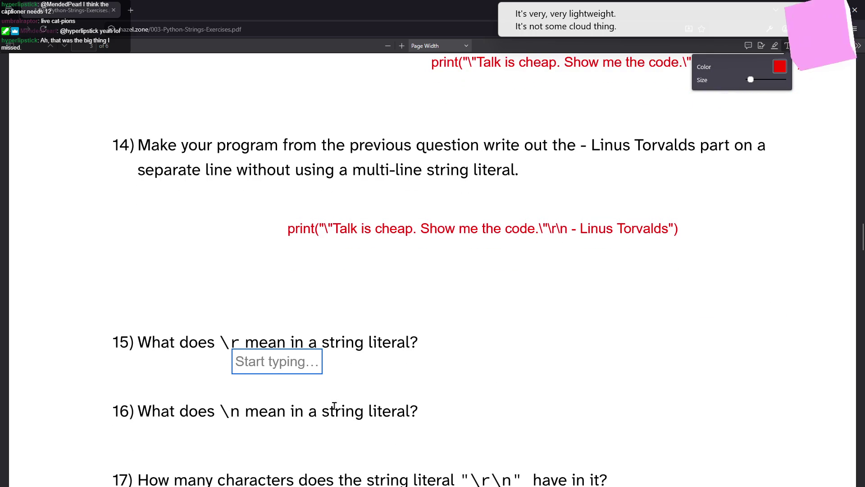
type("Carriage return")
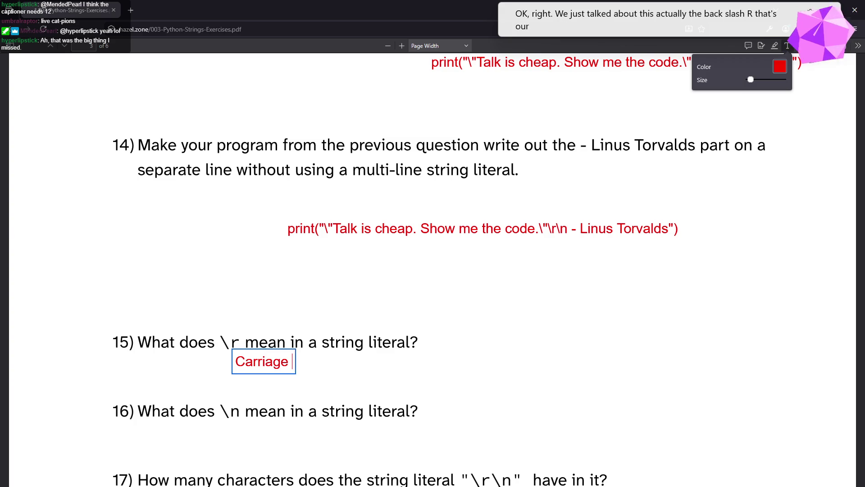
type("!")
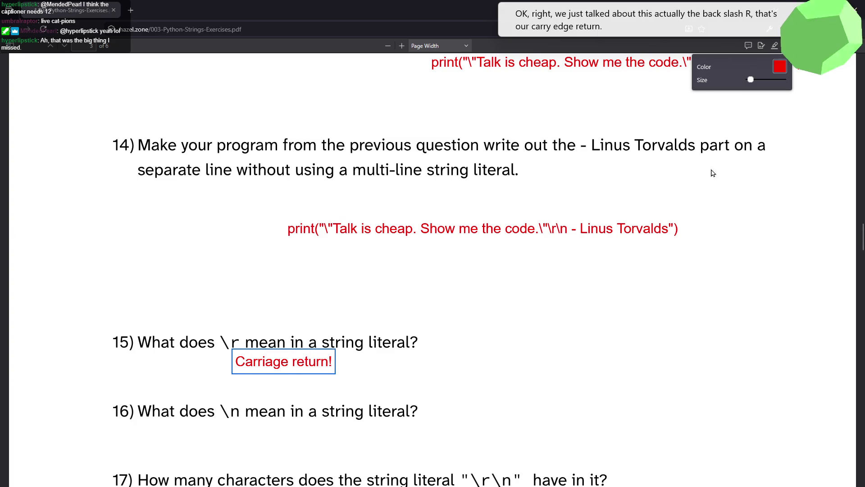
key("Escape")
left_click(234, 417)
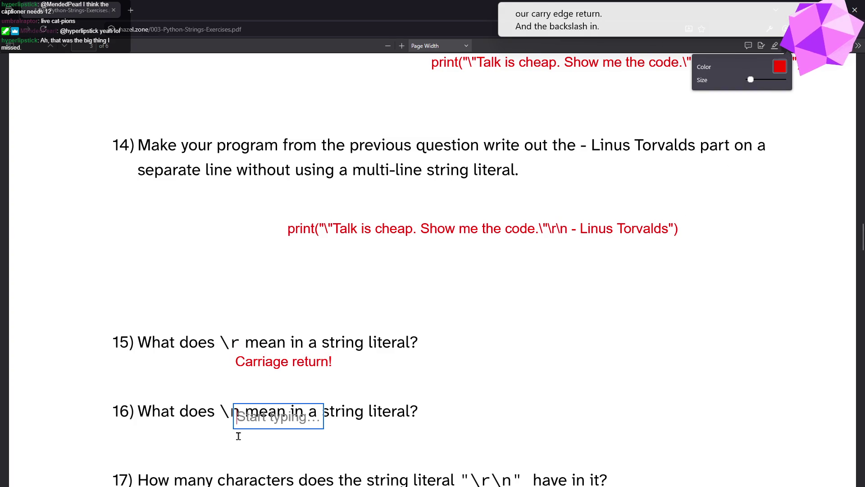
Answer question 16 with 'Line feed (aka newline) character'
left_click(237, 441)
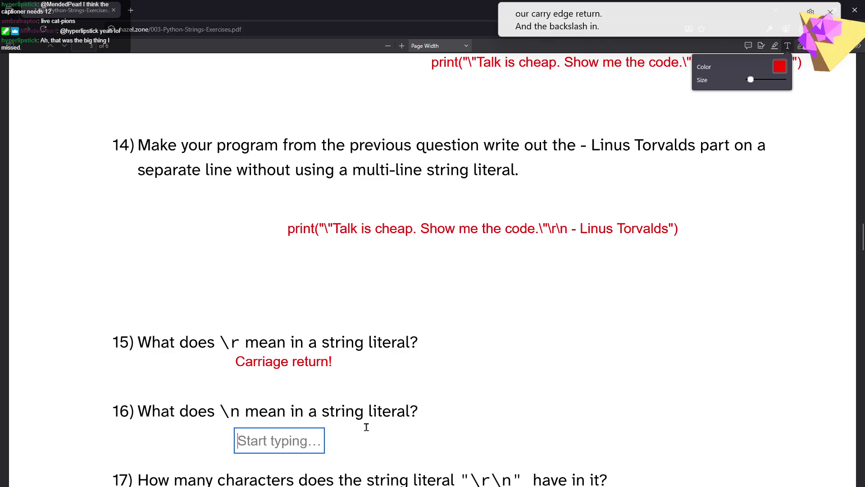
type("Newish")
key("BackSpace")
key("BackSpace")
key("BackSpace")
type("Line feed ")
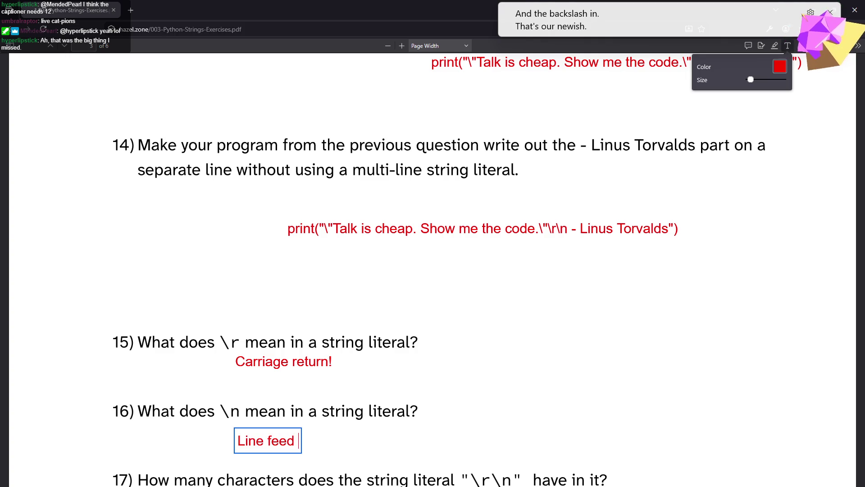
type("(aka newline")
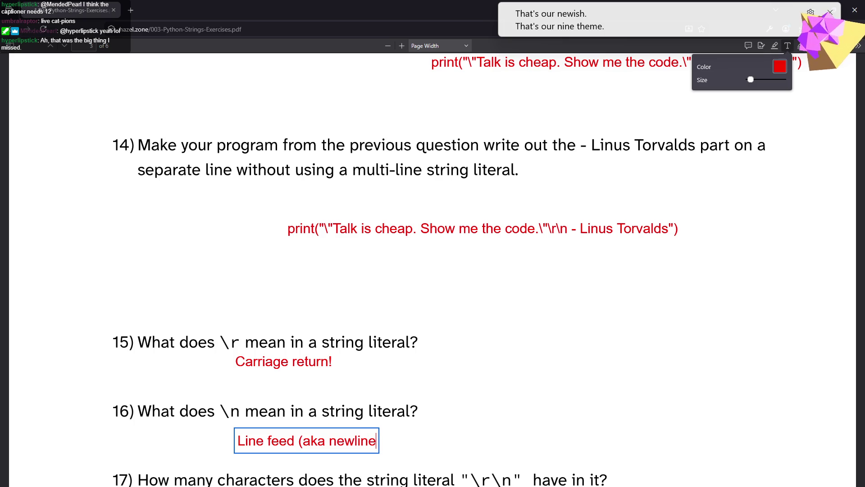
type(")")
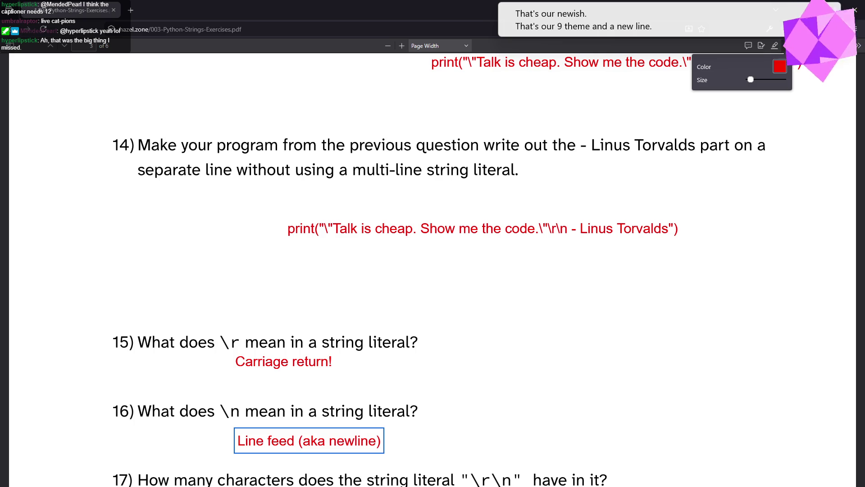
type(" character")
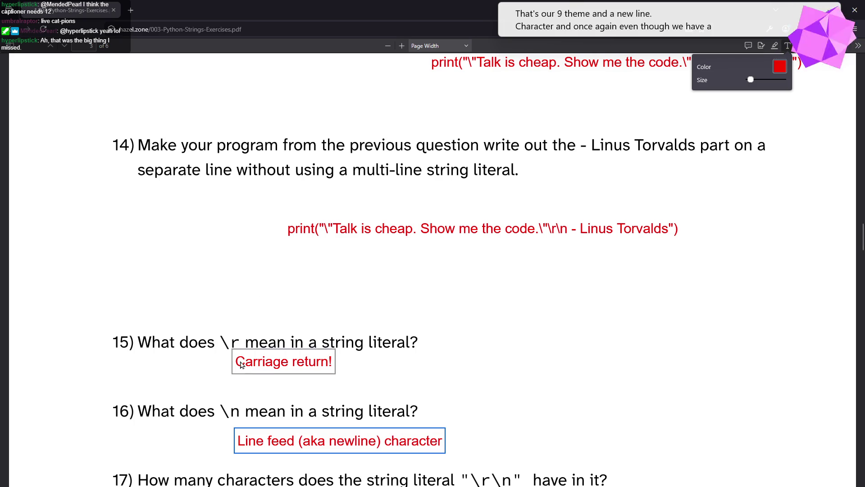
left_click(334, 367)
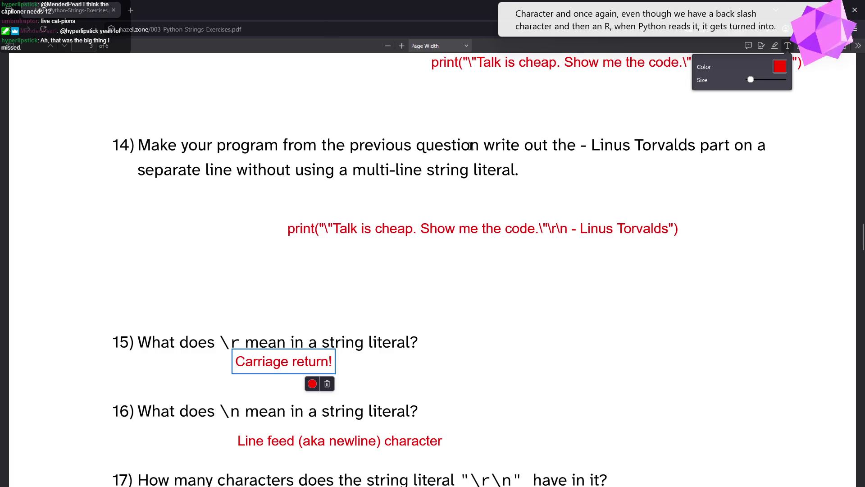
Discard the empty text box and highlight \r and \n in question 17's literal
scroll(498, 108, "down", 3)
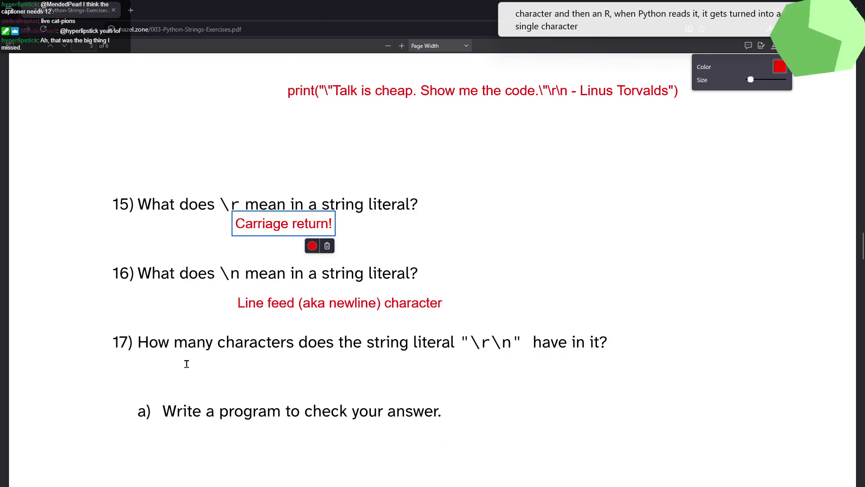
left_click(473, 345)
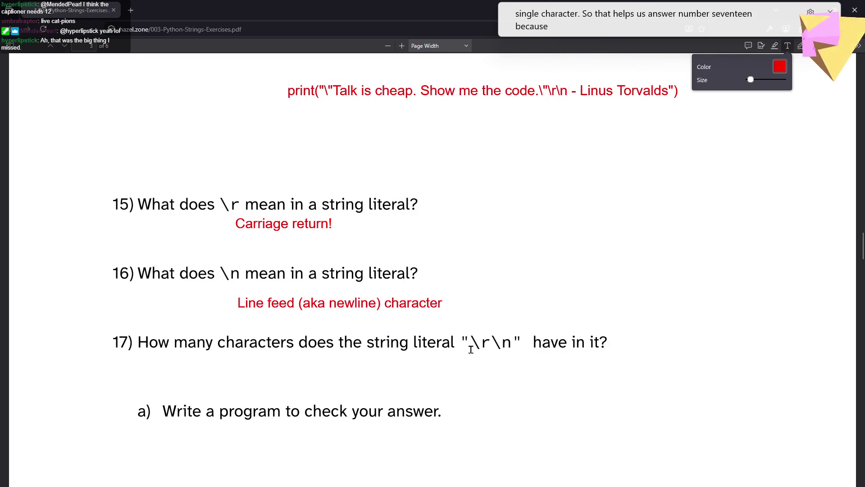
left_click(469, 346)
key("Escape")
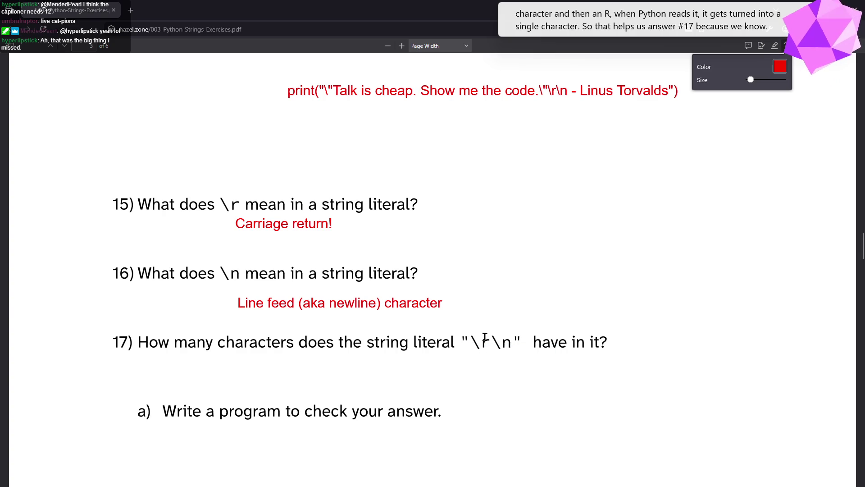
left_click_drag(470, 345, 491, 344)
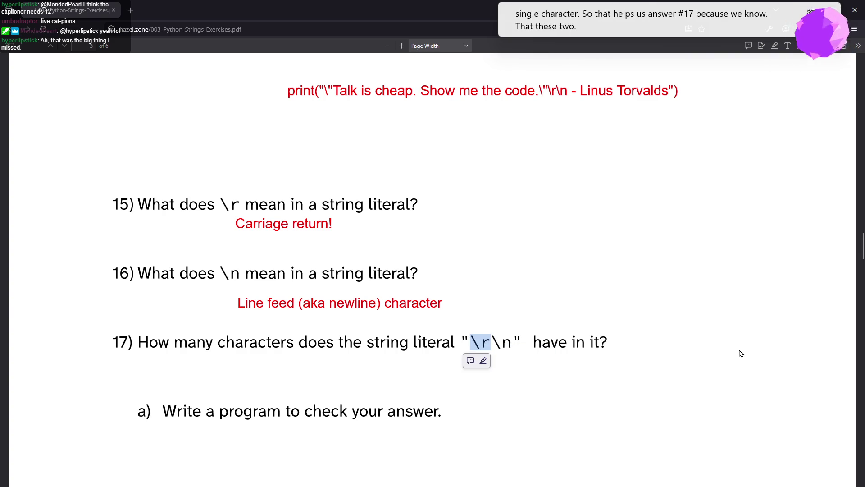
left_click(491, 341)
left_click_drag(491, 342, 512, 342)
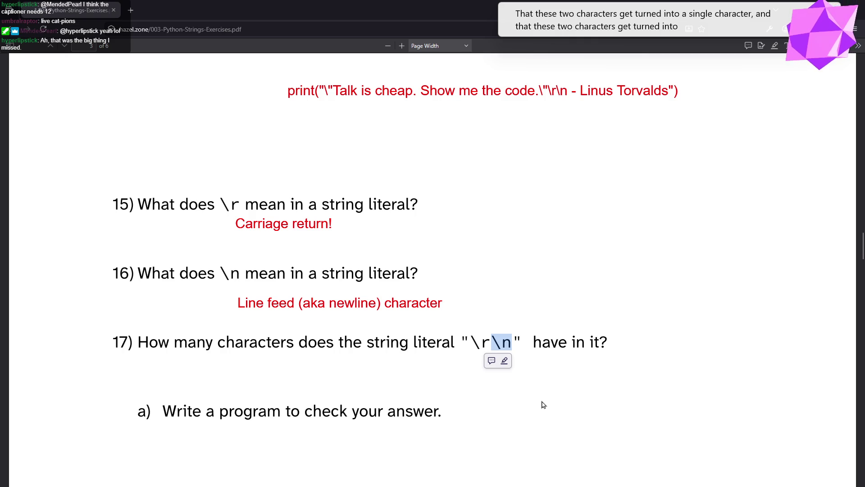
Answer question 17 in red with '2 characters', then maximize the code editor
left_click(788, 46)
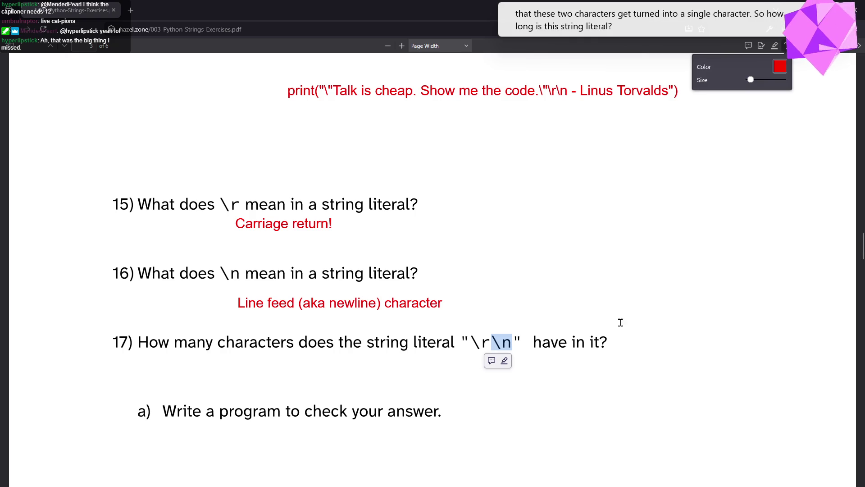
left_click(334, 366)
type("23")
key("BackSpace")
type("characters")
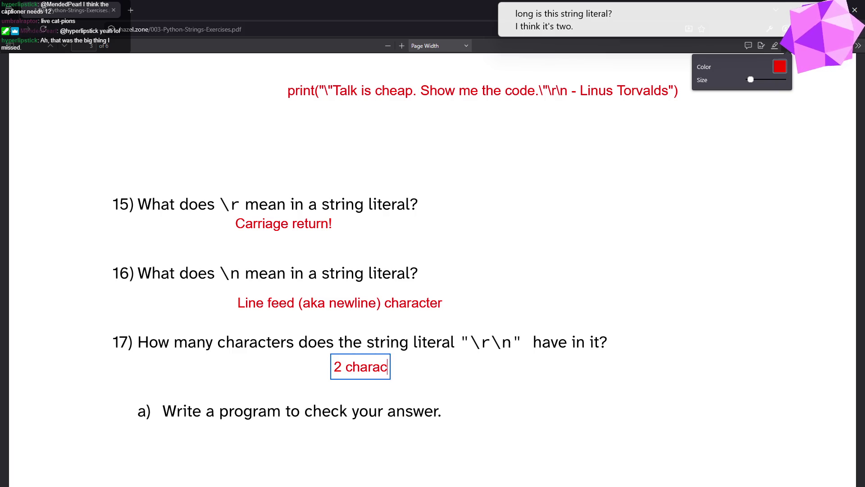
key("Escape")
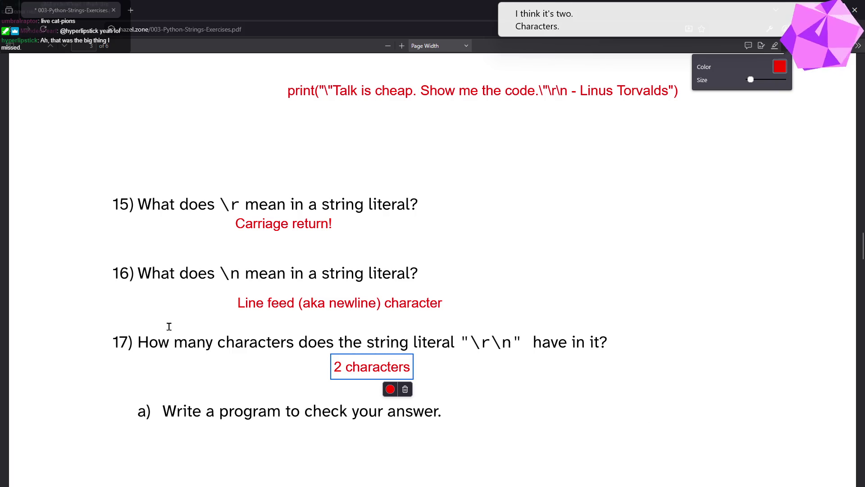
key("alt+Tab")
double_click(246, 216)
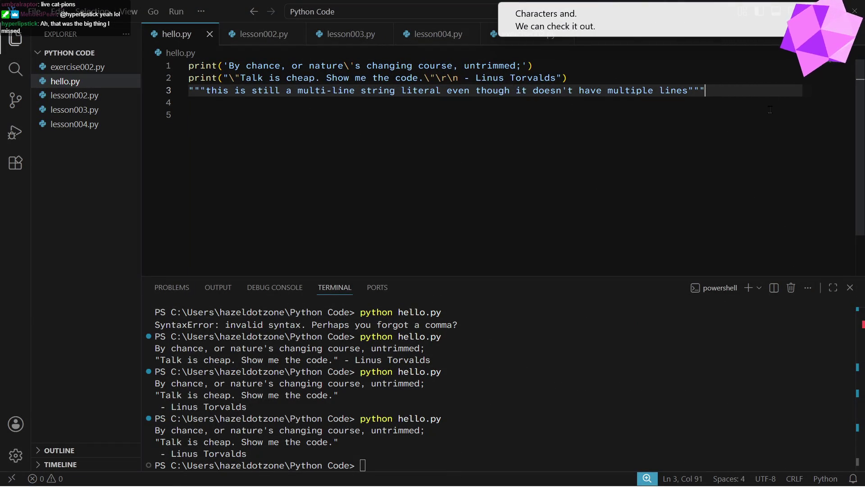
Add print(len("\r\n")) on line 4, save, and run hello.py to see 2
key("Return")
type("print(len(\"\\")
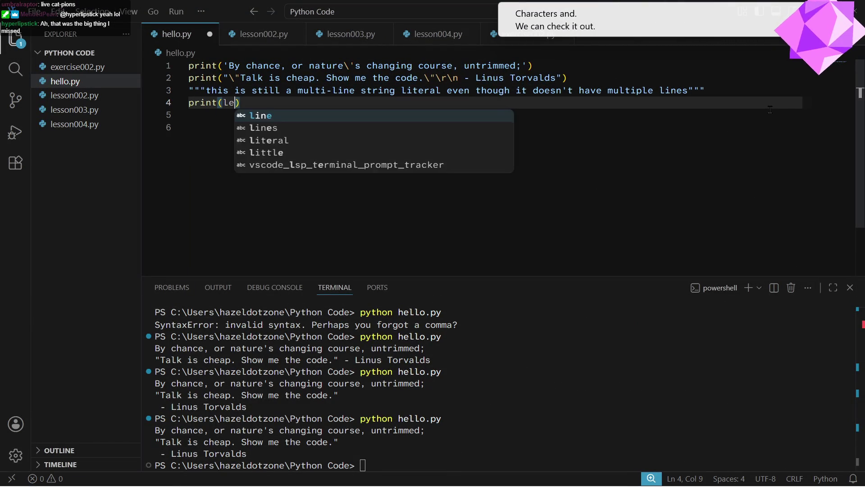
type("r\\n")
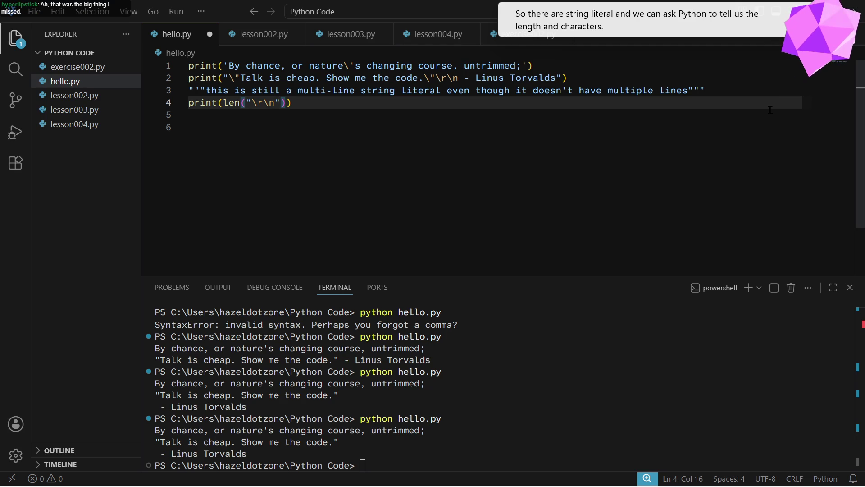
left_click(627, 391)
key("Up")
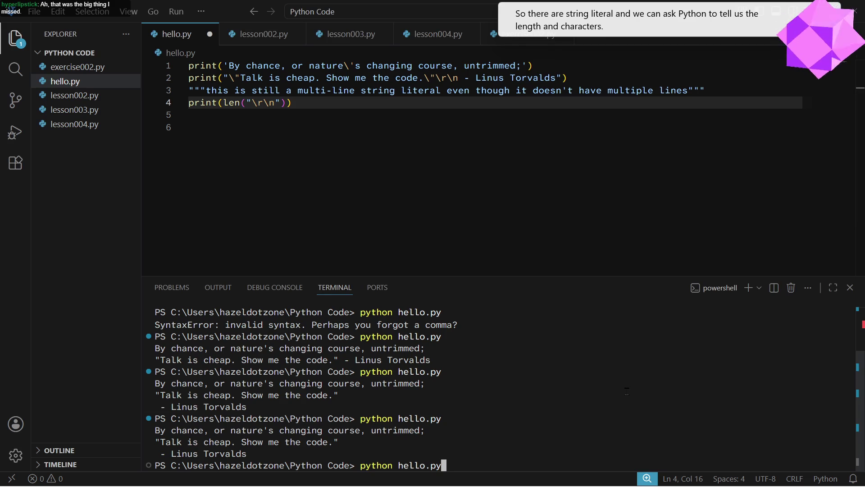
key("Down")
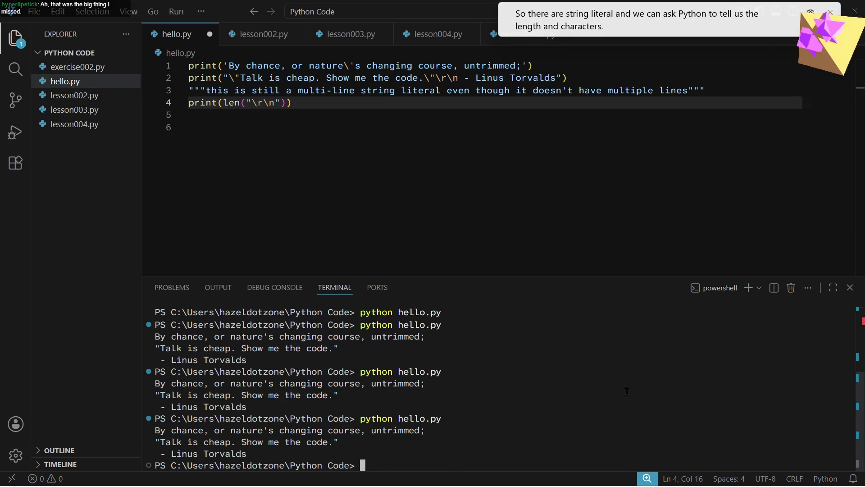
left_click(478, 135)
key("ctrl+s")
left_click(426, 356)
key("Up")
key("Return")
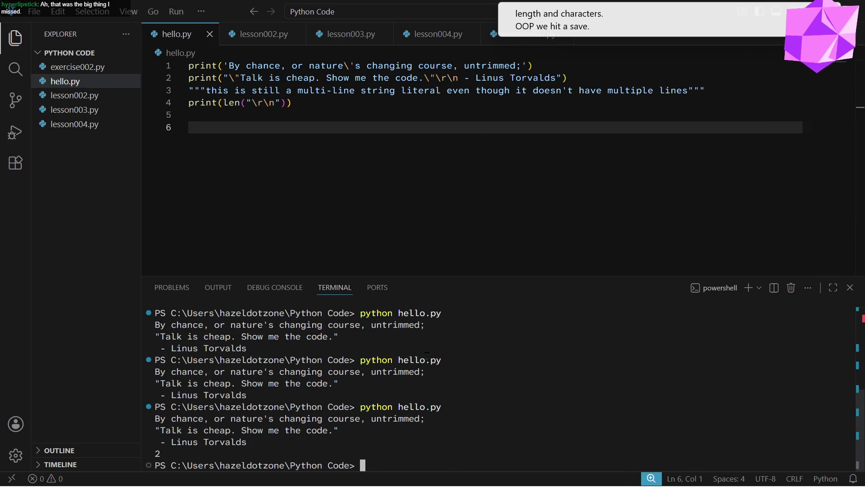
Back in the PDF, deselect the '2 characters' answer and pick freehand drawing
key("alt+Tab")
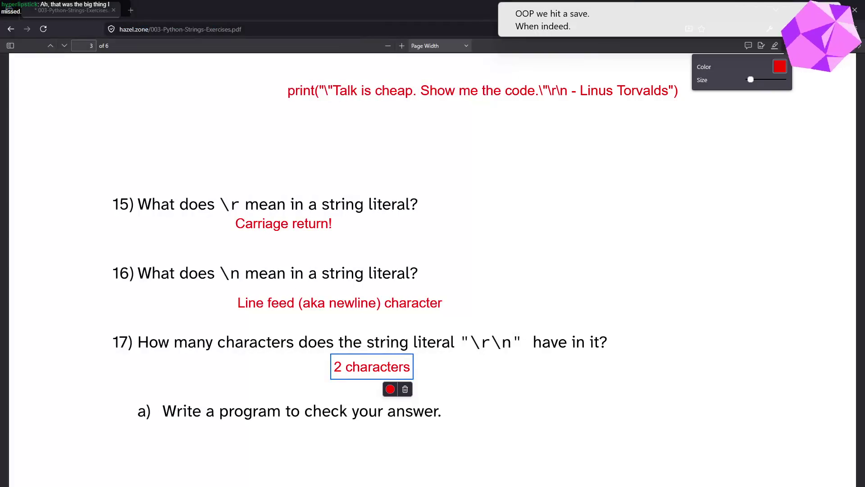
left_click(551, 393)
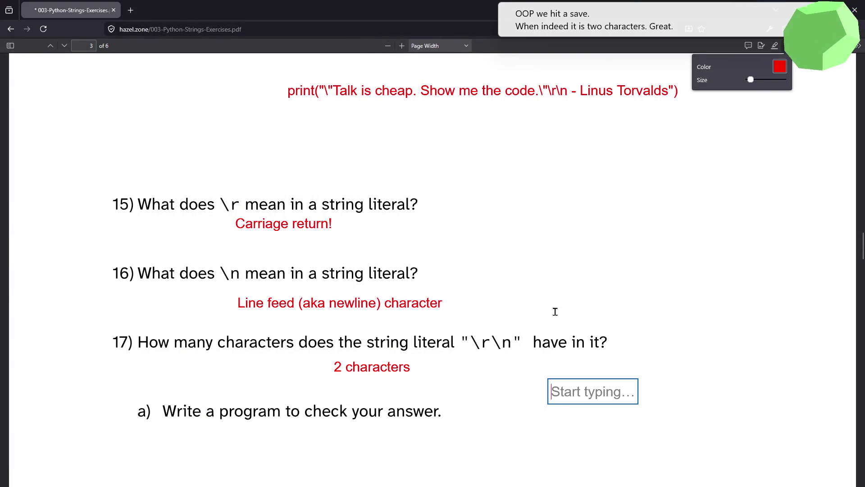
left_click(775, 46)
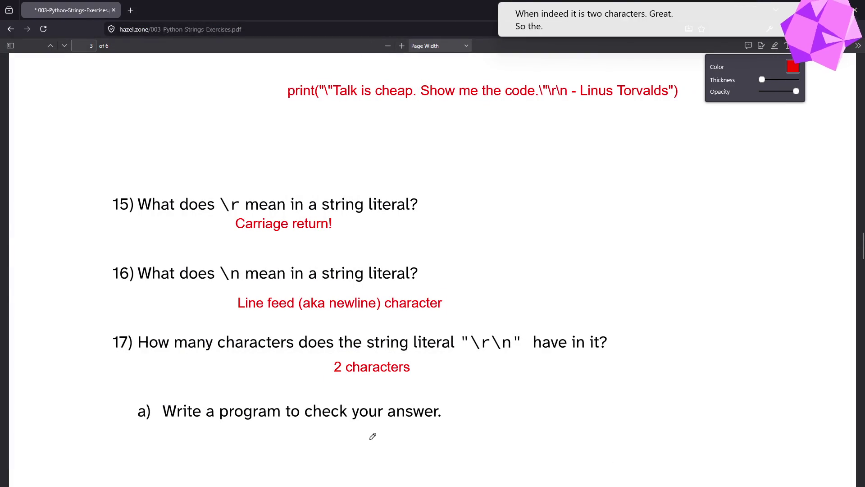
Cross out the quotes and circle \r and \n in question 17's literal
mouse_move(459, 336)
left_mouse_down()
mouse_move(473, 346)
mouse_move(459, 351)
left_mouse_up()
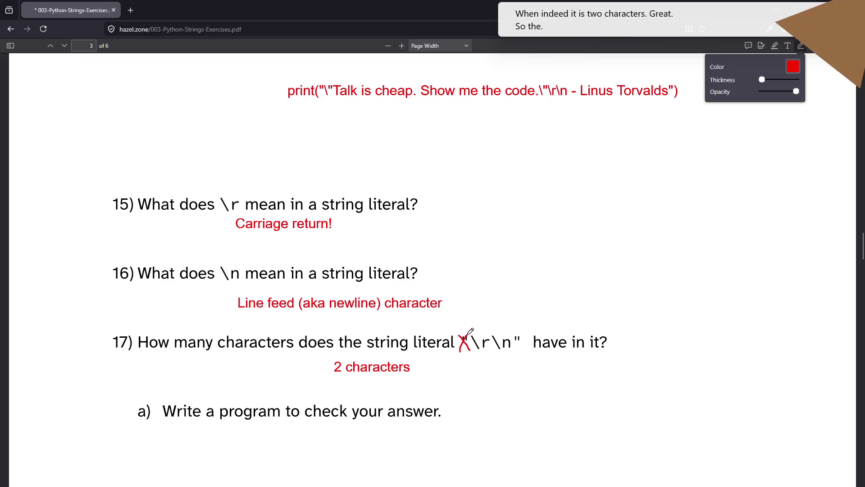
left_click_drag(515, 341, 522, 353)
mouse_move(522, 333)
left_mouse_down()
mouse_move(515, 352)
mouse_move(471, 337)
mouse_move(491, 351)
mouse_move(496, 332)
mouse_move(491, 344)
mouse_move(509, 355)
mouse_move(504, 328)
left_mouse_up()
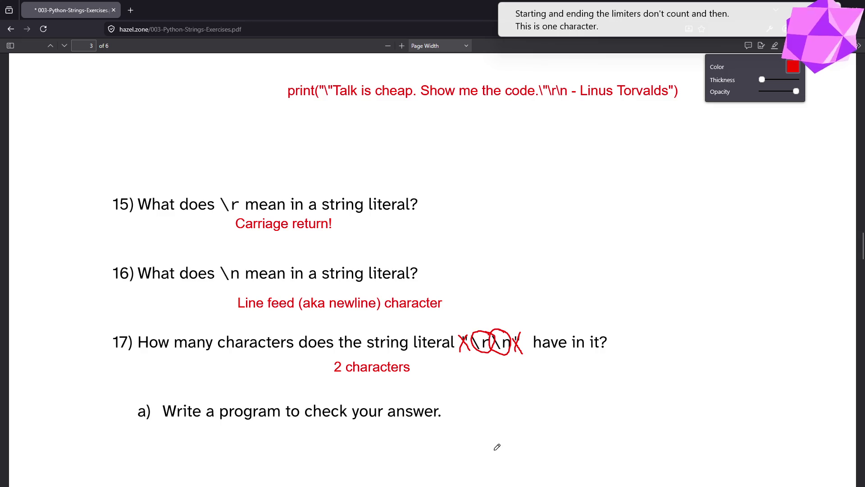
scroll(497, 444, "down", 3)
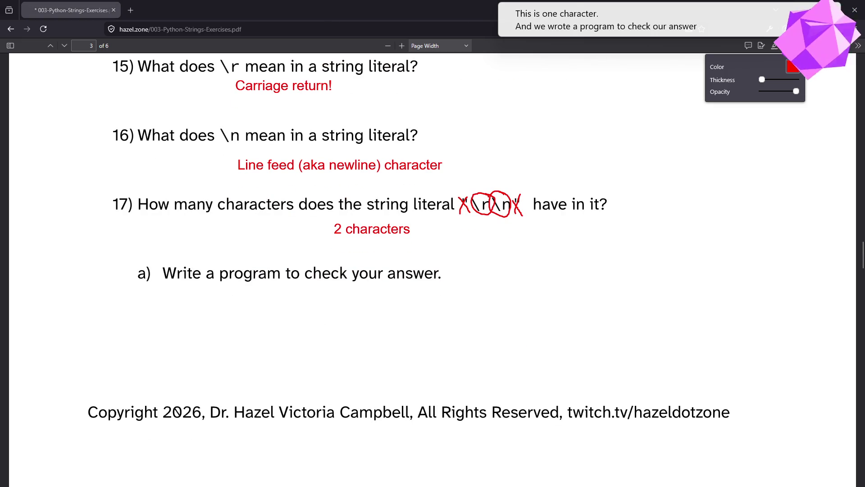
Write red check code print(len("\r\n")) below question 17a
left_click(787, 45)
left_click(309, 324)
type("print(len(\"\\r\\n\"))")
mouse_move(364, 485)
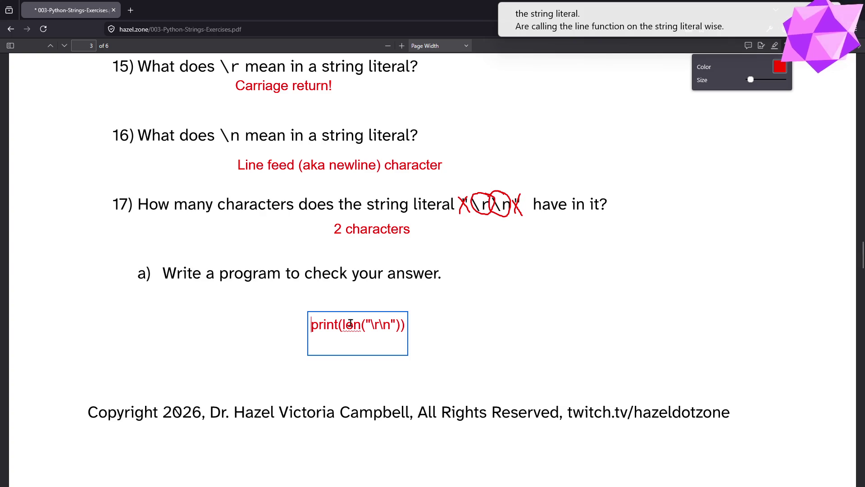
left_click_drag(342, 326, 398, 326)
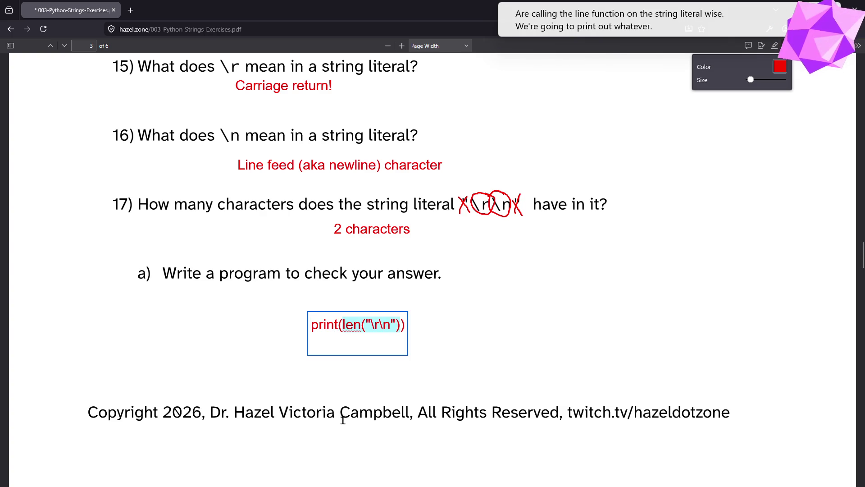
key("Escape")
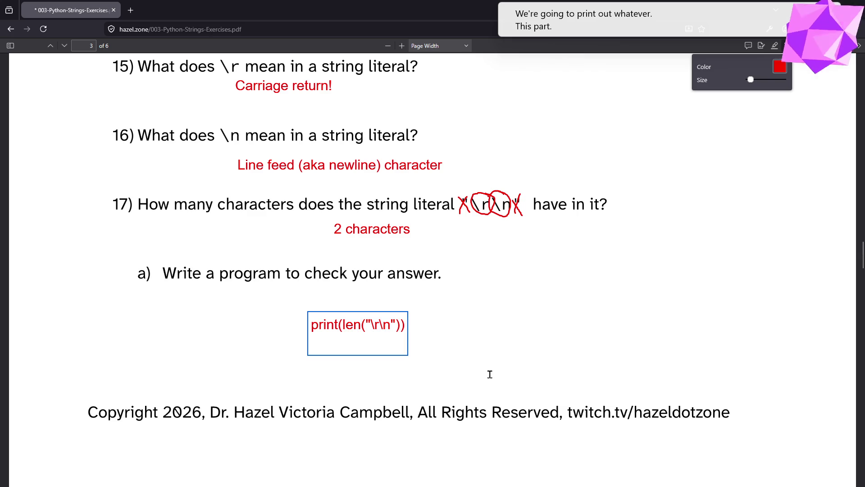
left_click(562, 260)
key("Escape")
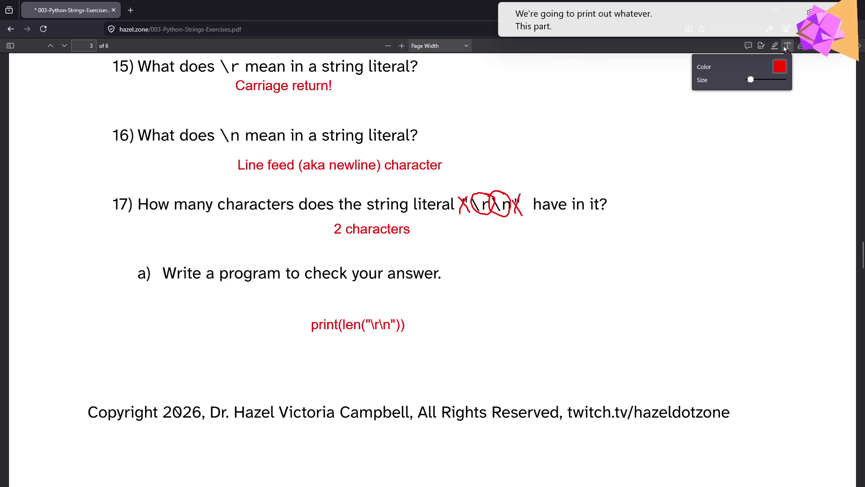
left_click(783, 47)
scroll(626, 224, "down", 8)
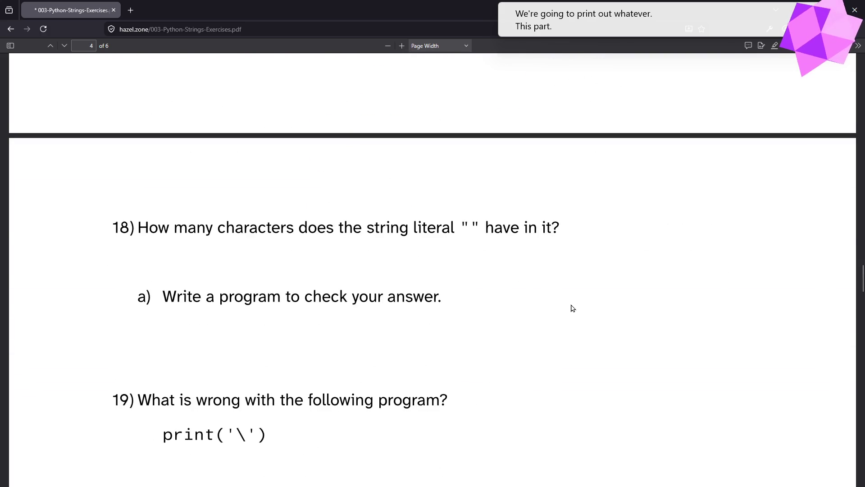
Handwrite the red answers '0 goose egg' and 'zero' beside question 18 on the PDF
scroll(572, 302, "down", 2)
scroll(512, 239, "up", 2)
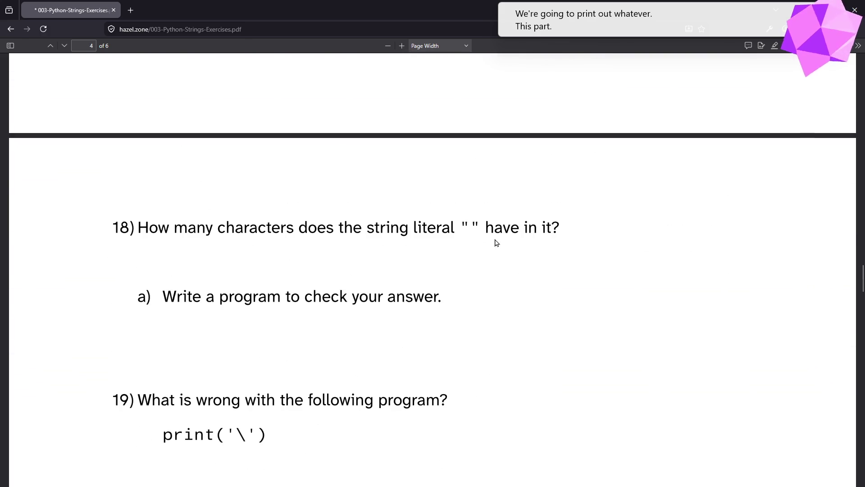
left_click(801, 46)
mouse_move(550, 242)
left_mouse_down()
mouse_move(588, 269)
mouse_move(606, 250)
mouse_move(725, 253)
left_mouse_up()
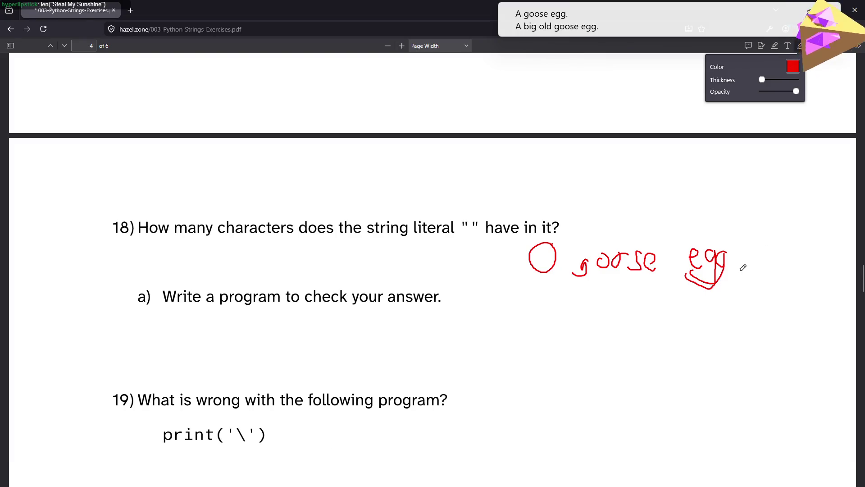
mouse_move(313, 271)
left_mouse_down()
mouse_move(342, 269)
mouse_move(360, 283)
mouse_move(400, 263)
left_mouse_up()
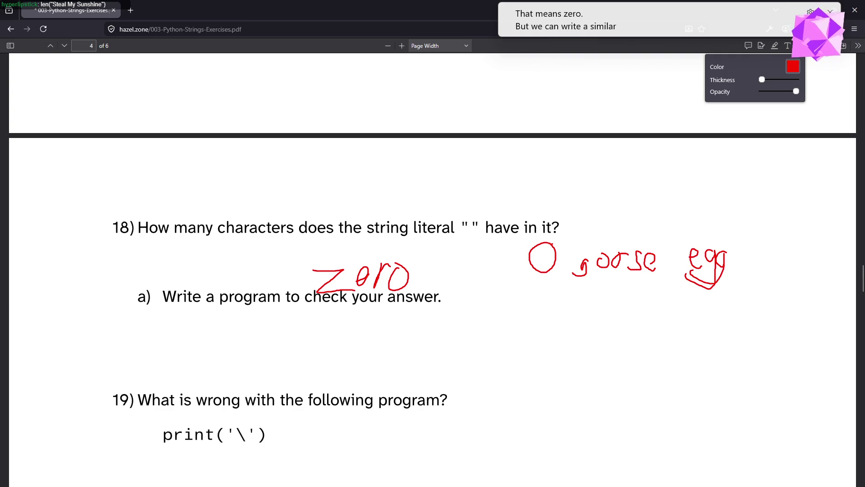
Return to hello.py and place the caret at the end of line 4
key("alt+Tab")
left_click(392, 90)
left_click(391, 107)
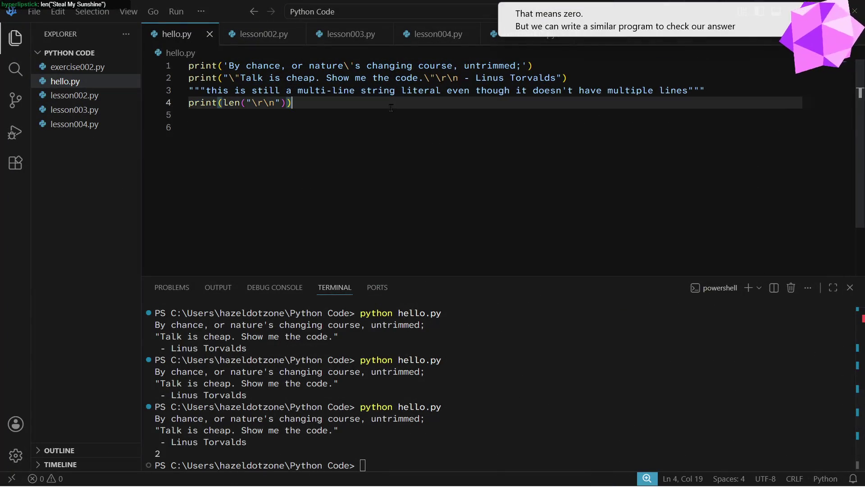
Add a new line 5 containing len("") below the length check
key("Return")
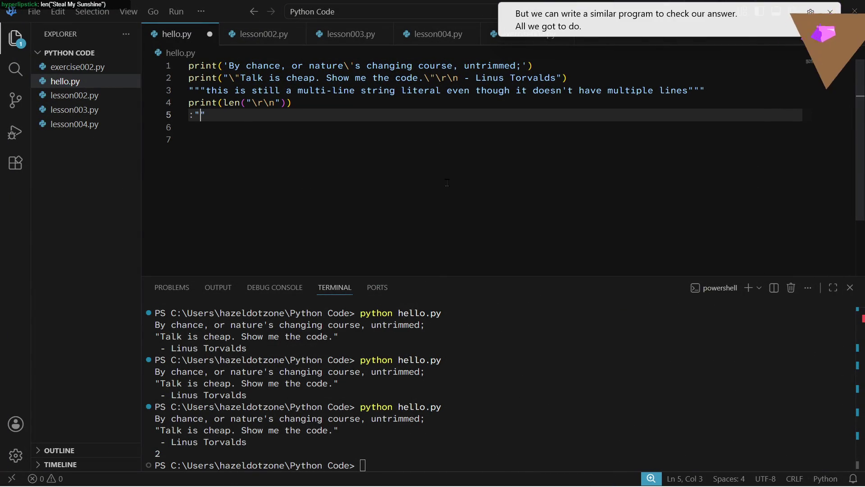
key("BackSpace")
key("BackSpace")
type("\"")
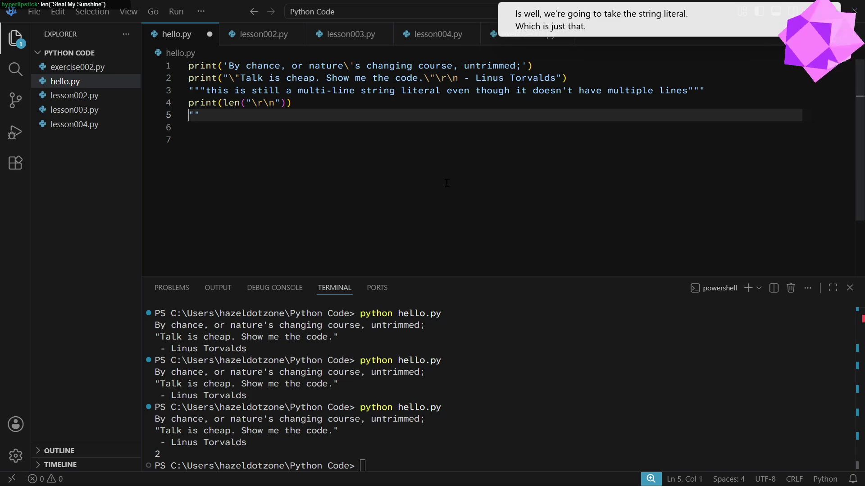
key("shift+End")
type("(")
key("Home")
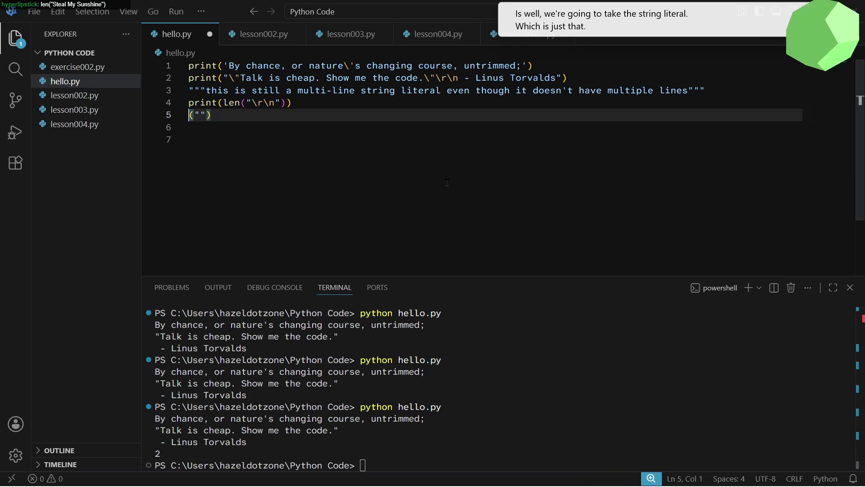
type("len")
key("Escape")
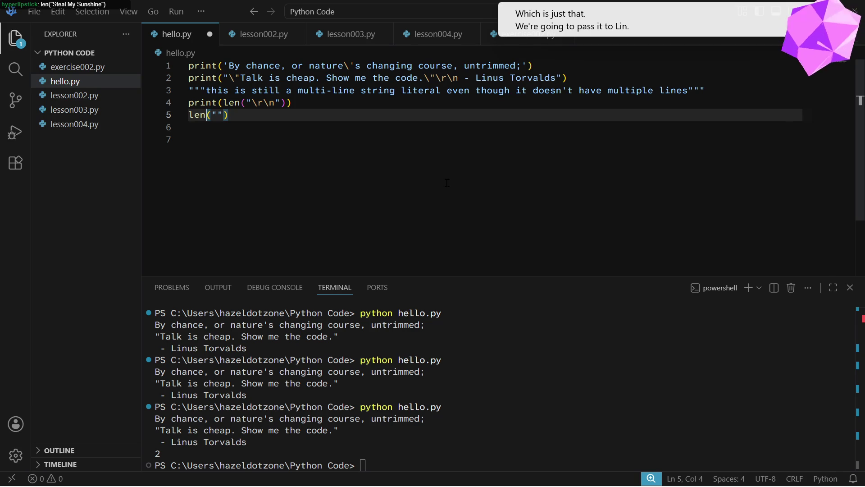
Wrap line 5 in print() so it reads print(len(""))
key("Home")
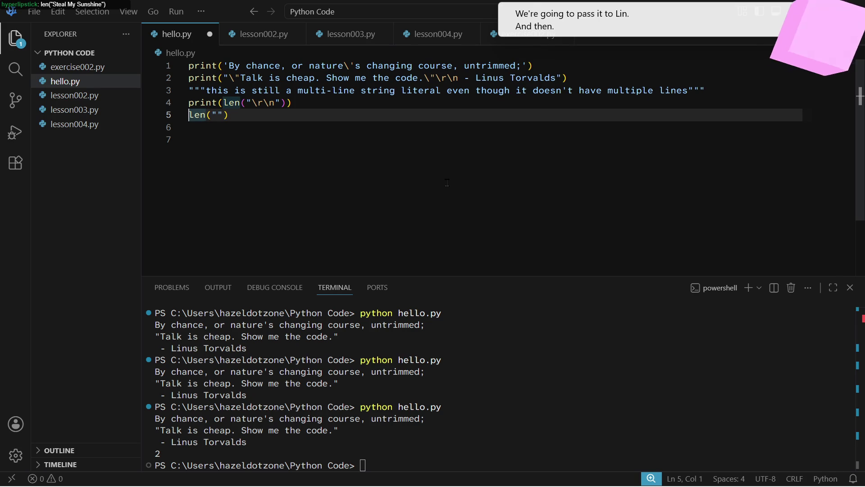
type("pr")
key("Tab")
type("(")
key("End")
type(")")
Save hello.py and rerun python hello.py in the terminal so it prints 0
key("ctrl+s")
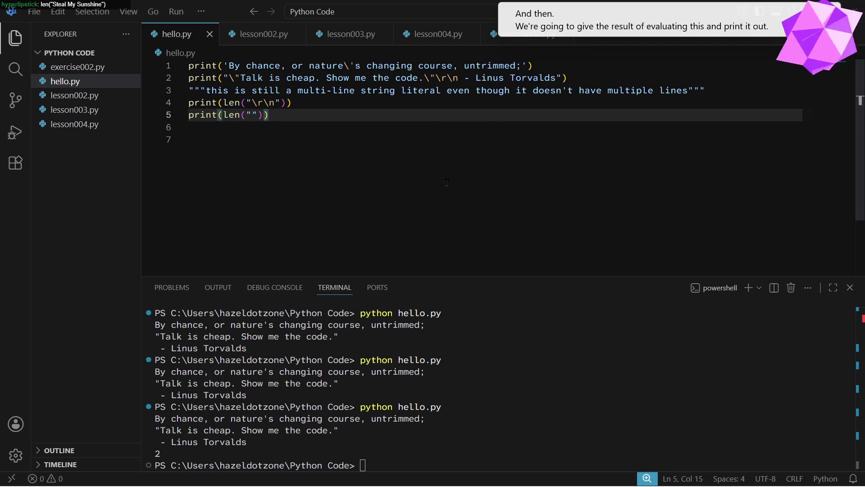
left_click(541, 434)
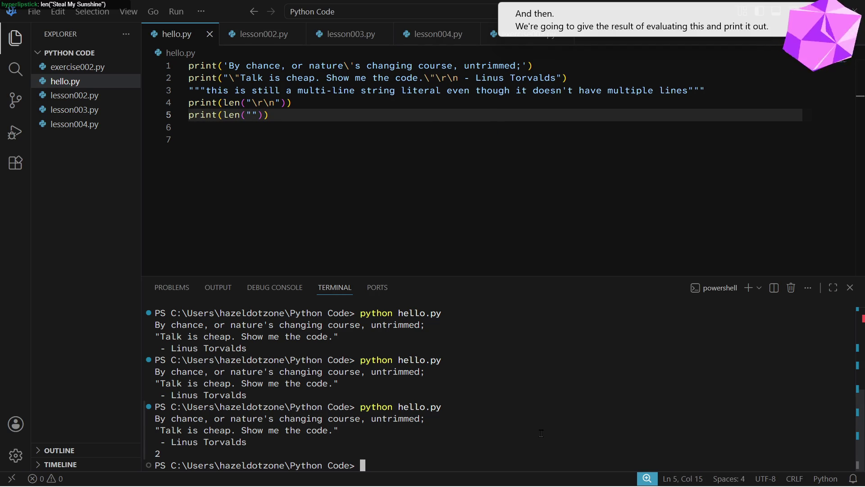
key("Up")
key("Return")
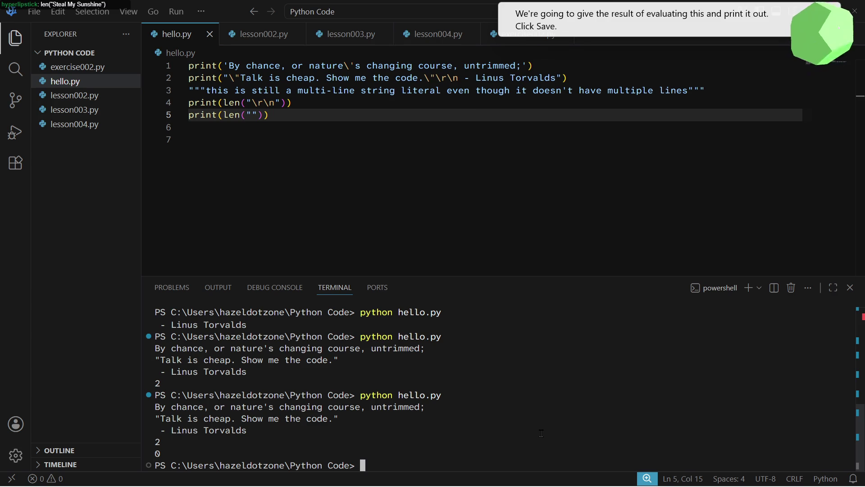
key("alt+Tab")
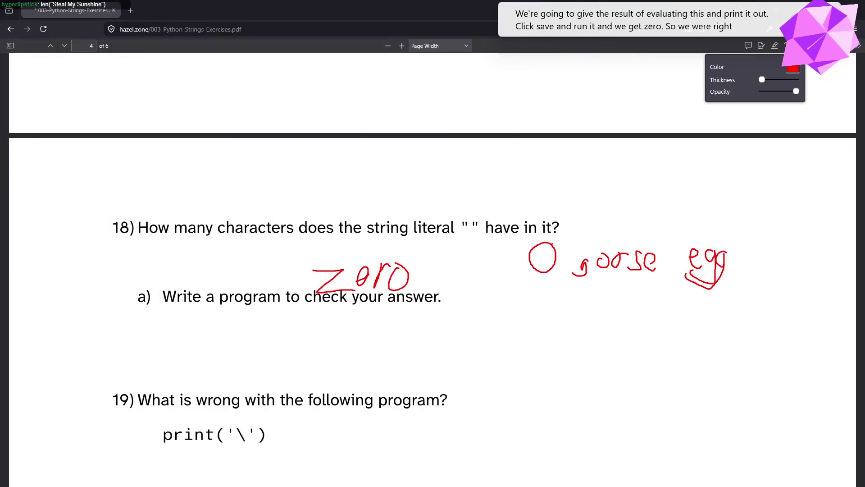
Write a red 'yay' and add the text note print(len("")) under question 18a
mouse_move(339, 355)
left_mouse_down()
mouse_move(356, 356)
mouse_move(329, 372)
left_mouse_up()
mouse_move(387, 360)
left_mouse_down()
mouse_move(378, 370)
mouse_move(417, 360)
mouse_move(391, 380)
left_mouse_up()
left_click(788, 45)
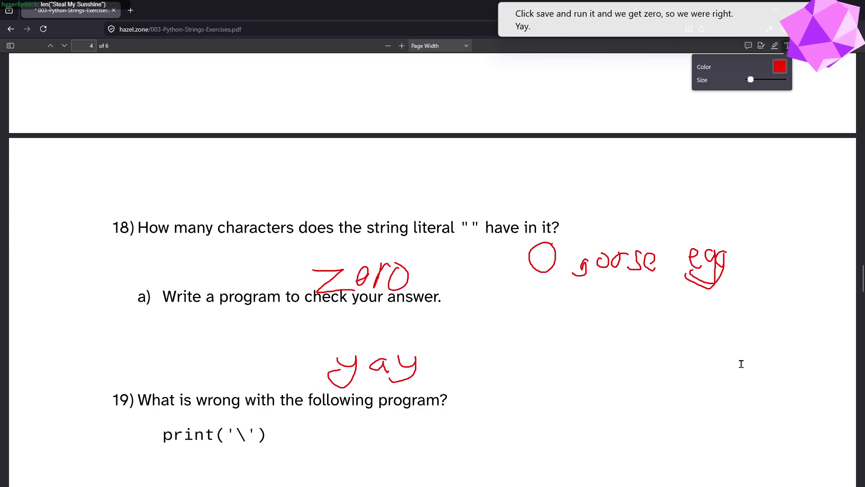
left_click(181, 337)
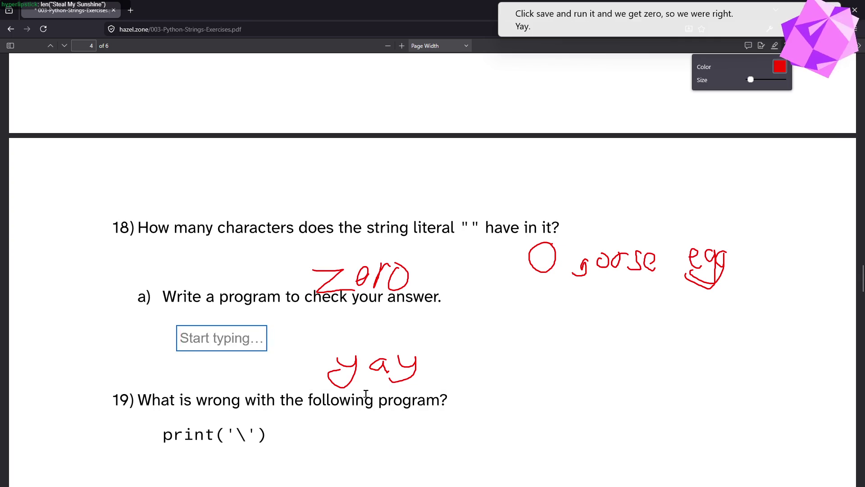
type("print(")
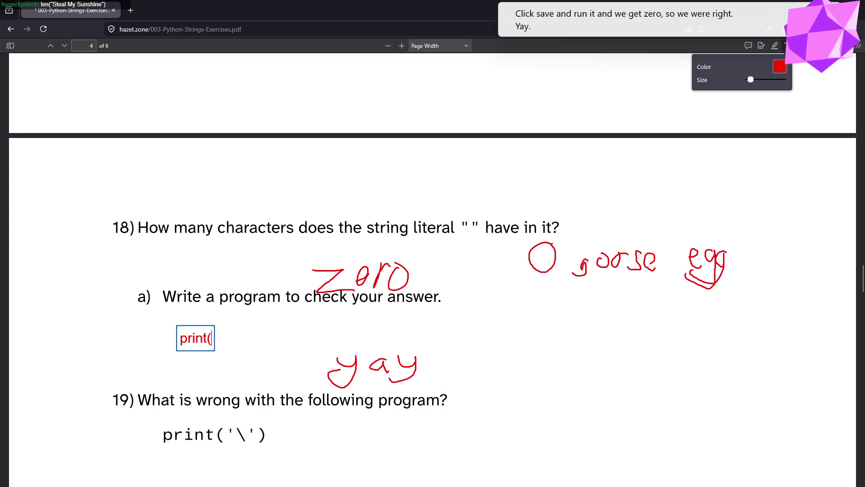
type("len(\"\"))")
key("Escape")
key("Escape")
Select the empty quotes "" in question 18 and go back to VS Code
scroll(463, 433, "down", 1)
scroll(463, 433, "down", 4)
mouse_move(484, 485)
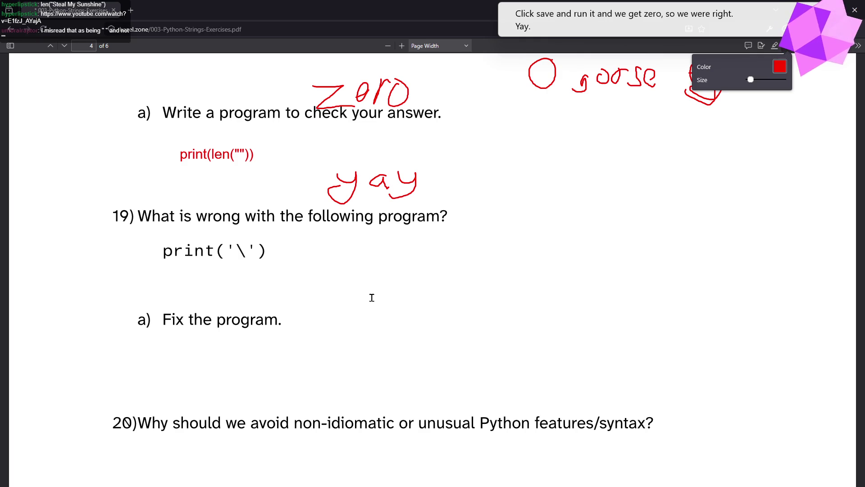
scroll(406, 299, "up", 4)
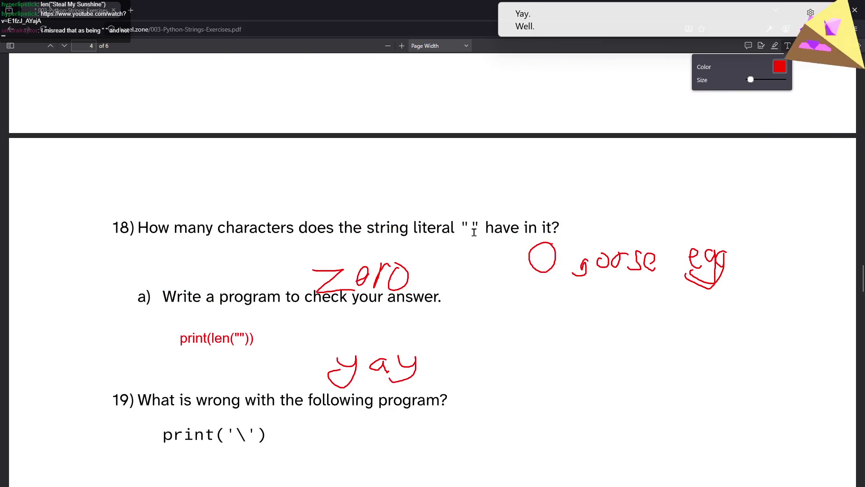
left_click(764, 131)
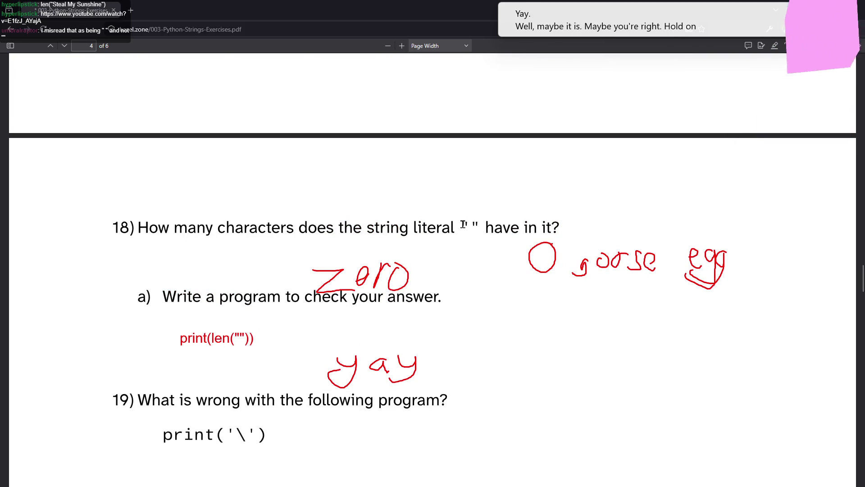
left_click_drag(459, 223, 481, 226)
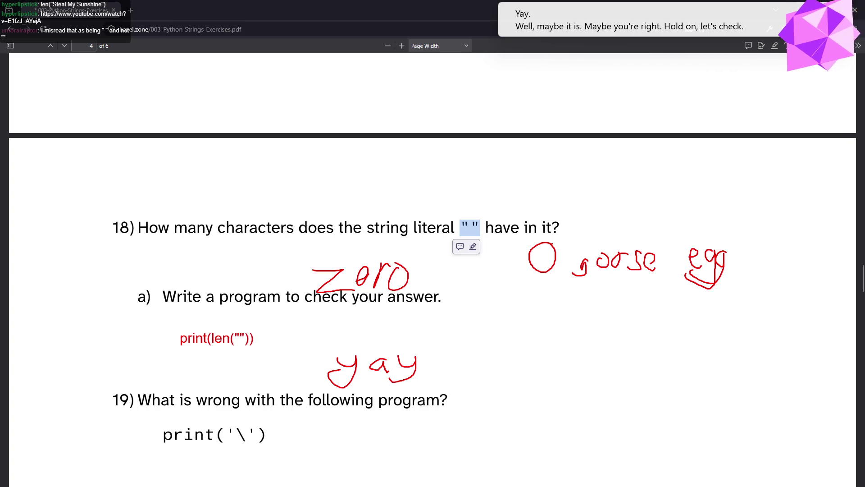
key("alt+Tab")
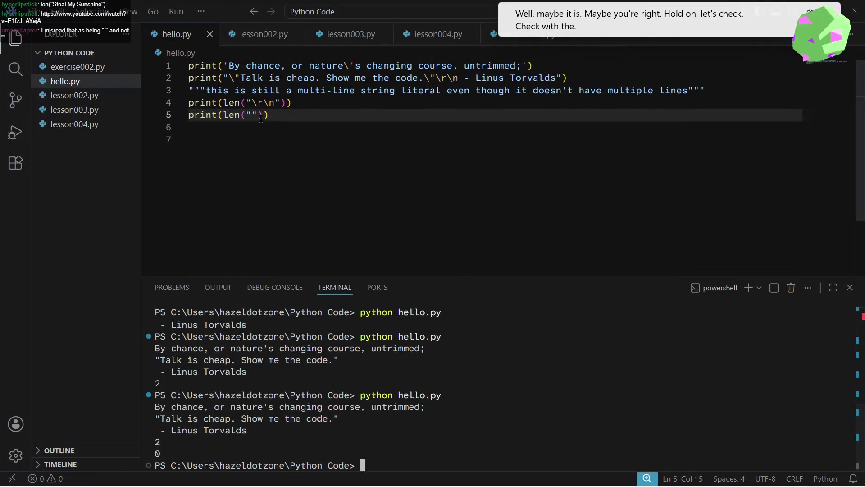
Replace the quotes in line 5's print(len("")) with the copied ones and save hello.py
key("ctrl+1")
key("Left")
key("Left")
key("BackSpace")
key("BackSpace")
type("\"\"")
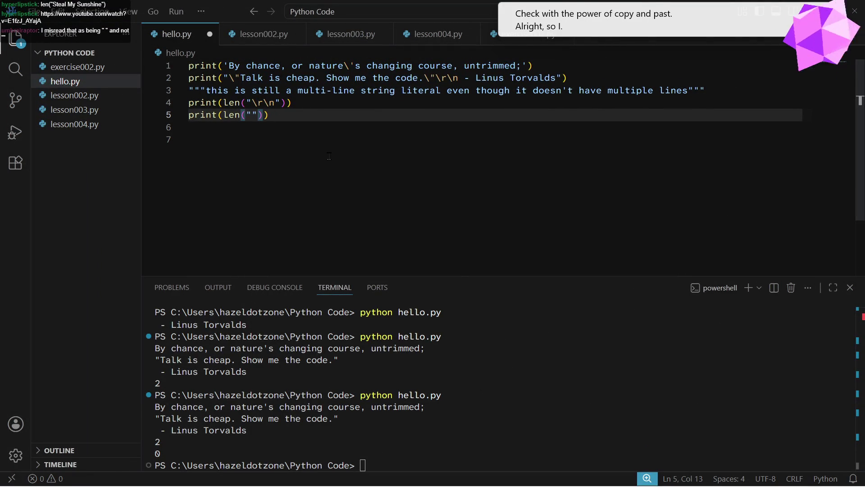
key("ctrl+s")
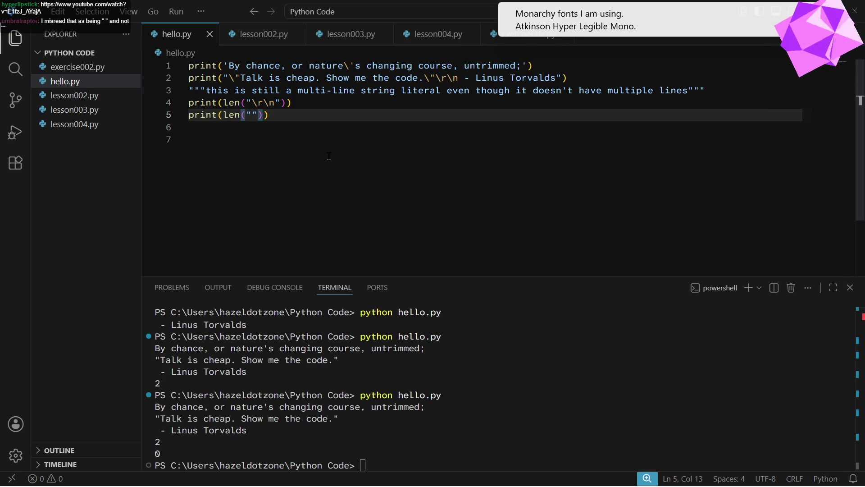
Put the caret on empty line 7 and return to the PDF at question 19
left_click(232, 157)
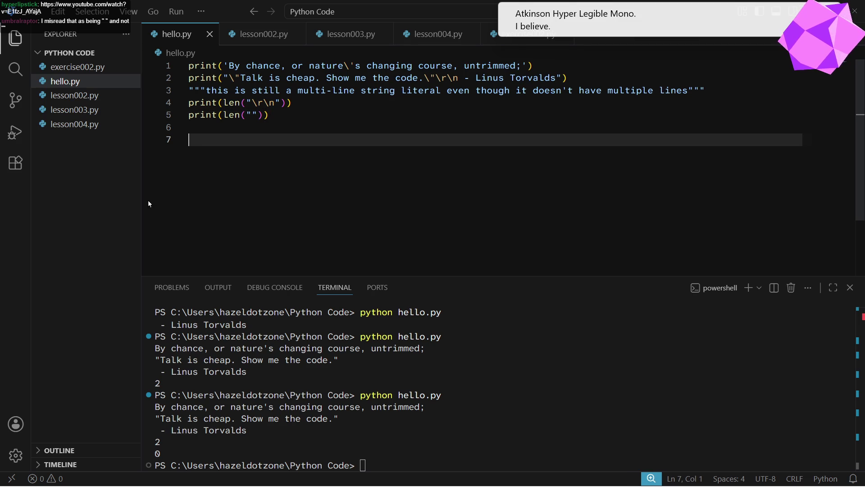
key("alt+Tab")
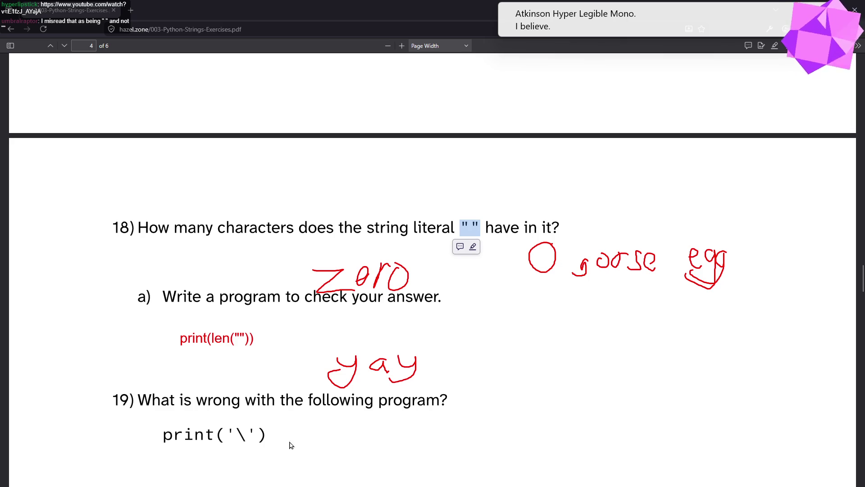
scroll(479, 377, "down", 5)
scroll(479, 374, "up", 3)
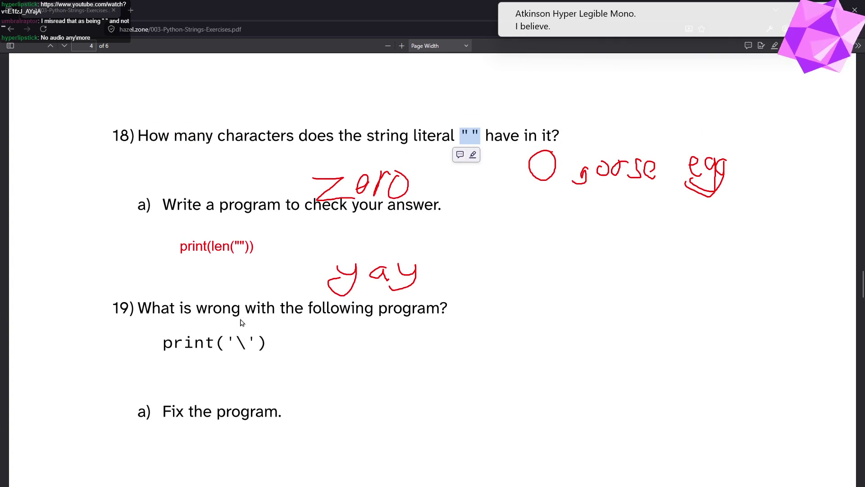
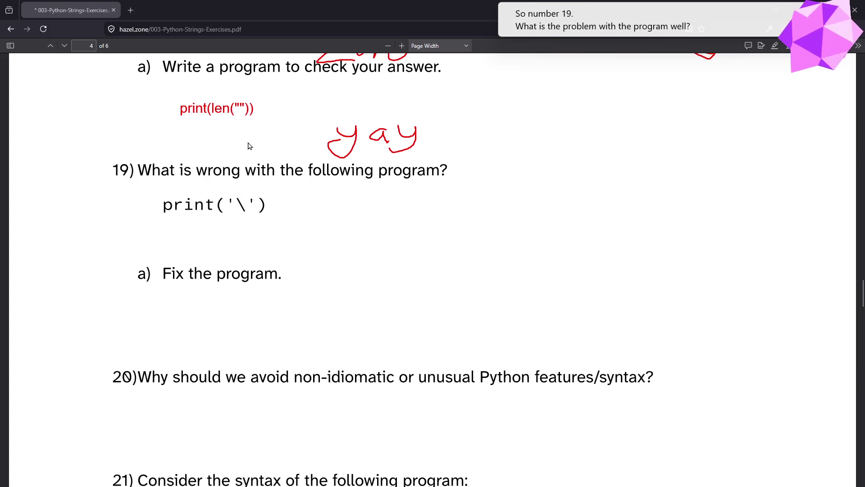
Highlight the quotes, backslash and parenthesis of question 19's print('\'), then select the whole line
left_click_drag(235, 205, 226, 205)
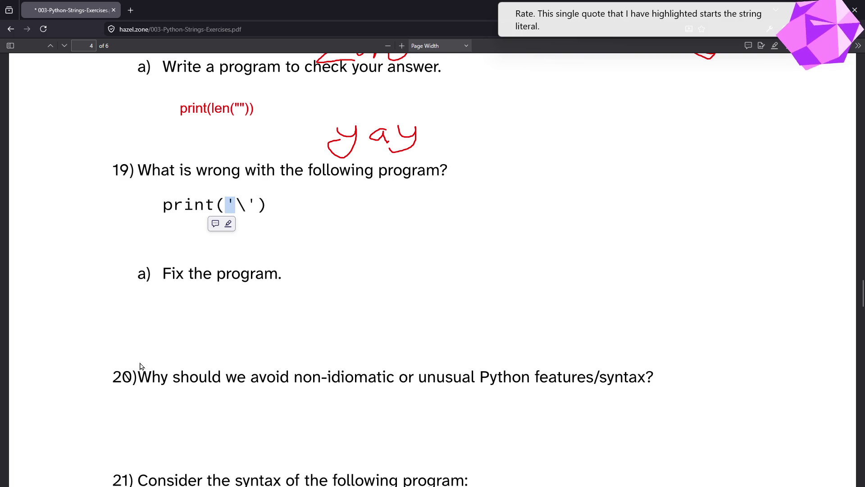
left_click_drag(236, 204, 261, 204)
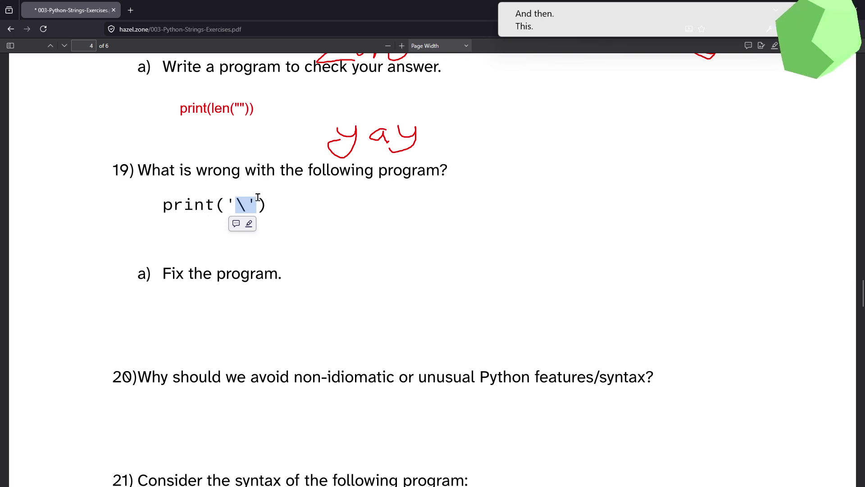
double_click(241, 204)
left_click_drag(235, 204, 246, 205)
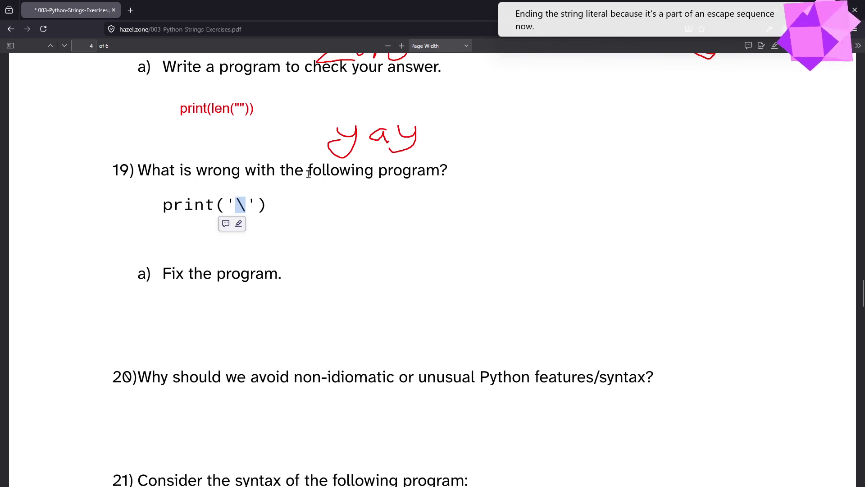
left_click(269, 208)
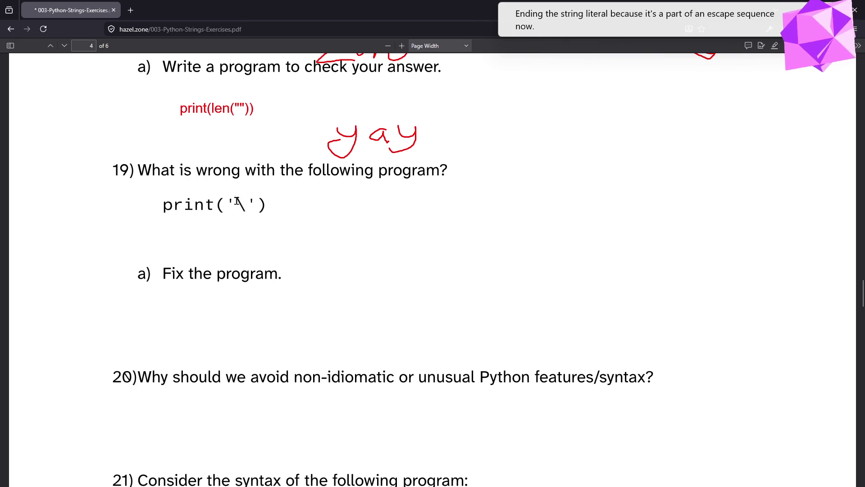
mouse_move(236, 202)
left_mouse_down()
mouse_move(227, 203)
mouse_move(256, 204)
left_mouse_up()
left_click(247, 209)
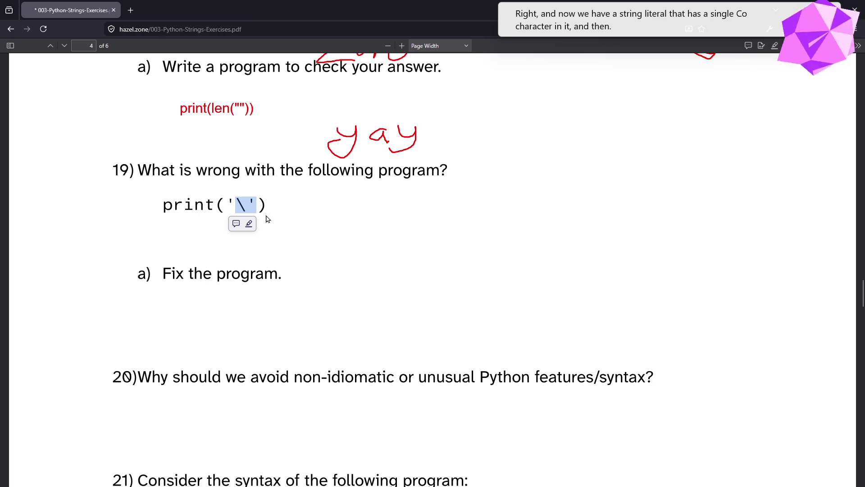
left_click_drag(257, 207, 267, 207)
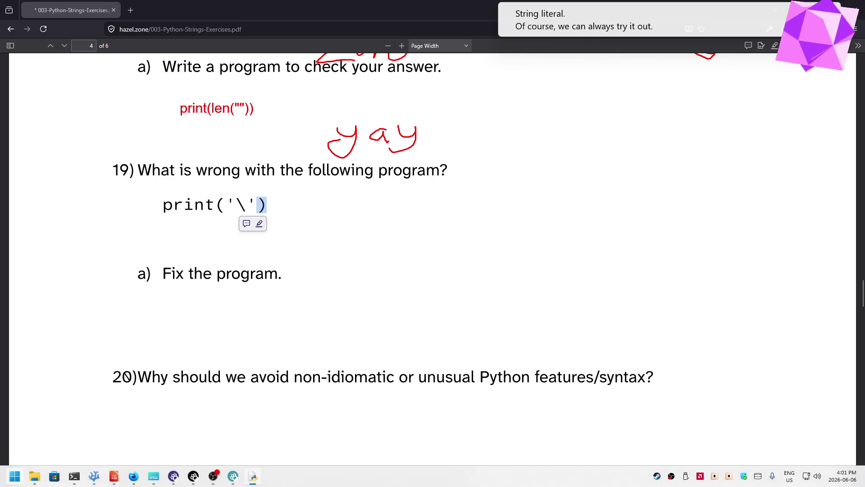
left_click_drag(266, 204, 178, 207)
key("ctrl+c")
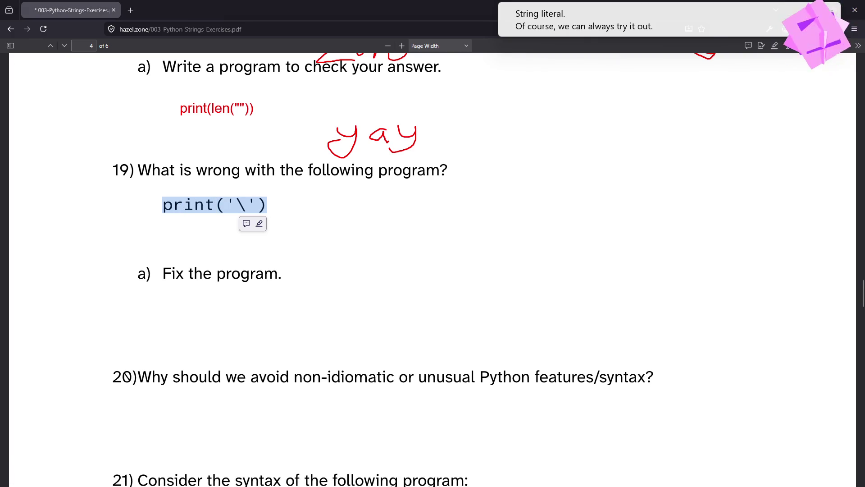
Run print('\') in IDLE Shell and read the unterminated string literal SyntaxError
key("alt+Tab")
key("ctrl+v")
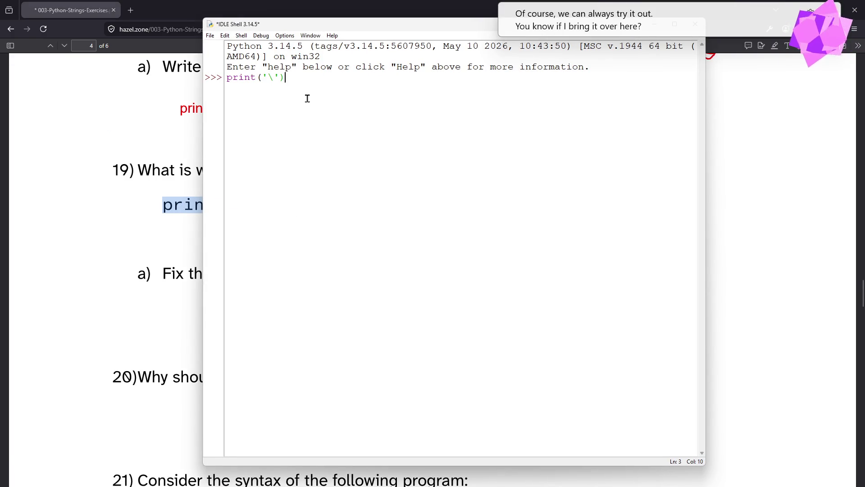
key("Return")
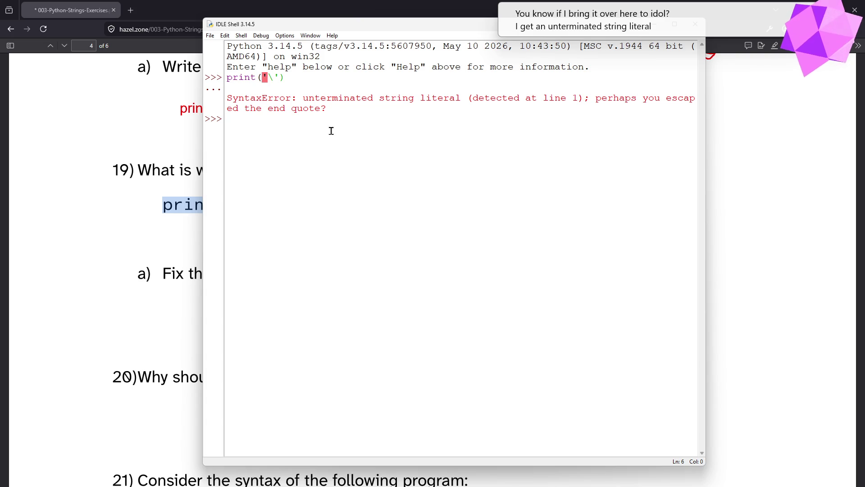
left_click_drag(598, 101, 680, 120)
left_click(676, 128)
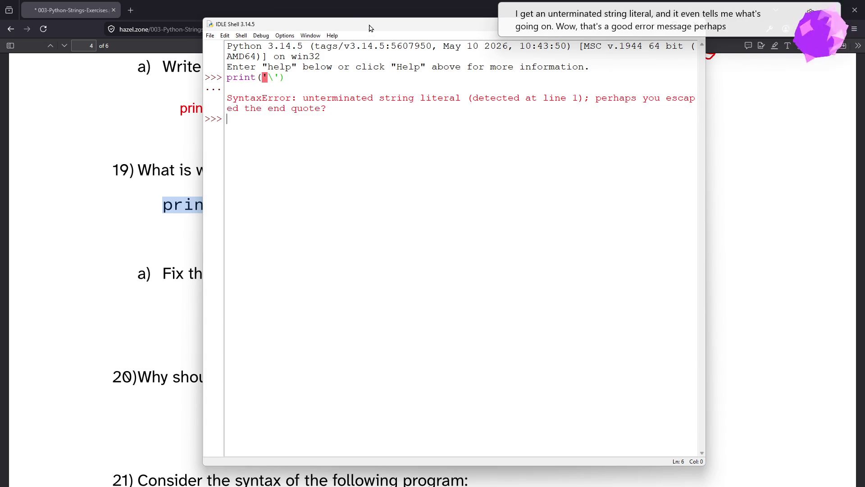
Move the IDLE window aside and bring up hello.py with all its code selected
left_click_drag(371, 27, 5, 74)
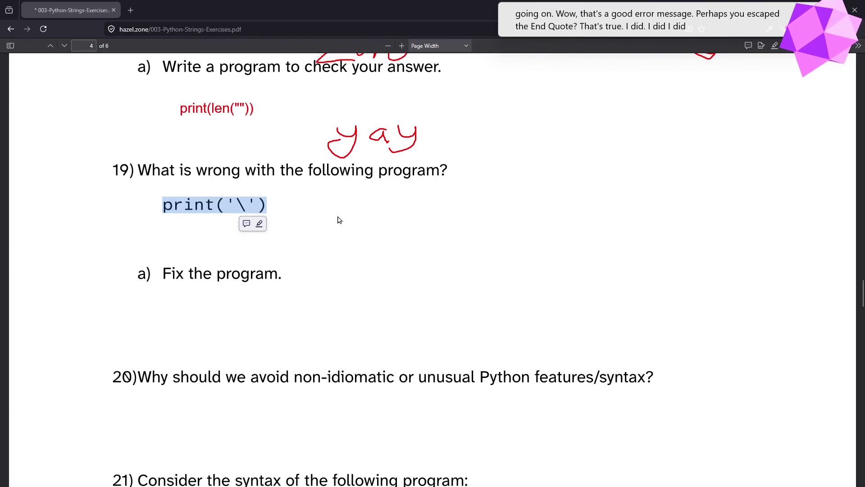
left_click(248, 204)
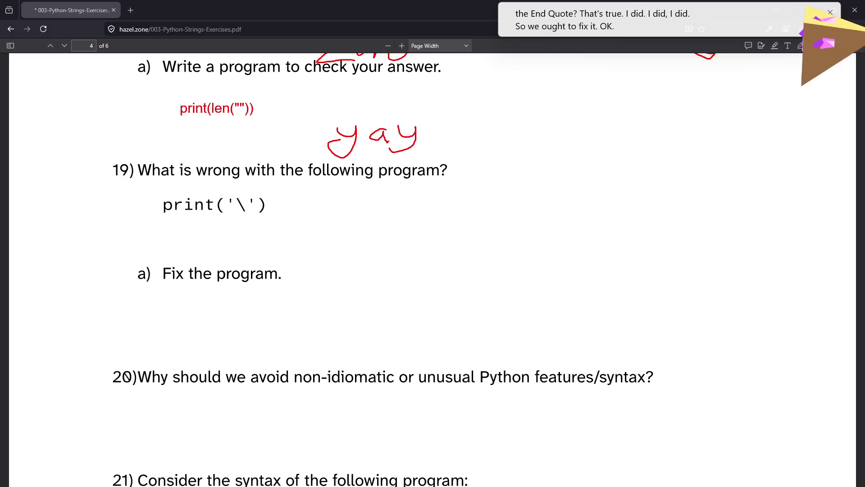
key("alt+Tab")
key("ctrl+a")
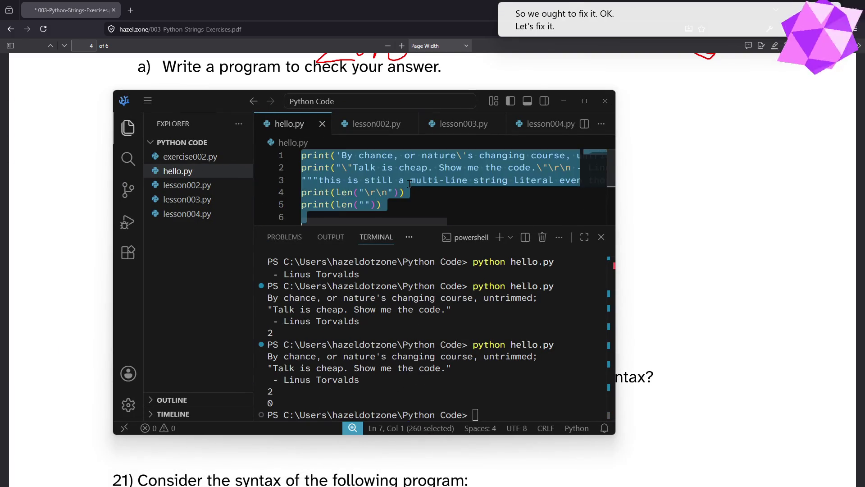
Clear hello.py and paste question 19's print('\') line into it
key("Delete")
type("print(")
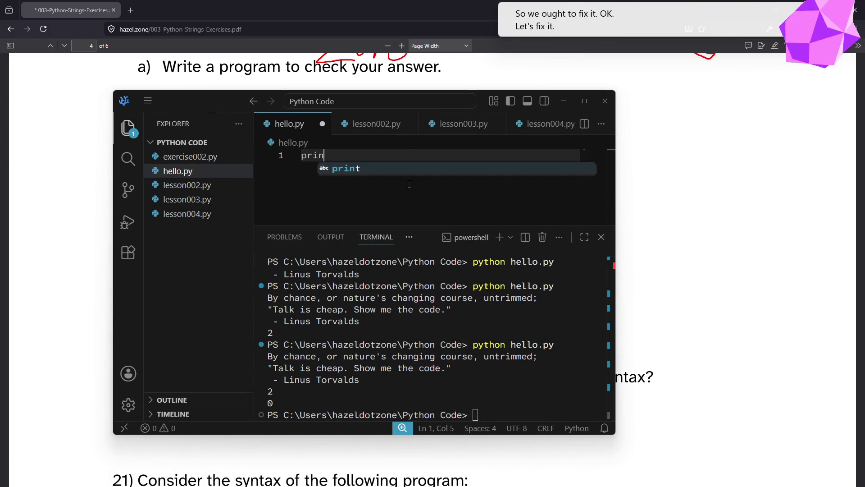
key("ctrl+a")
key("Delete")
left_click(670, 204)
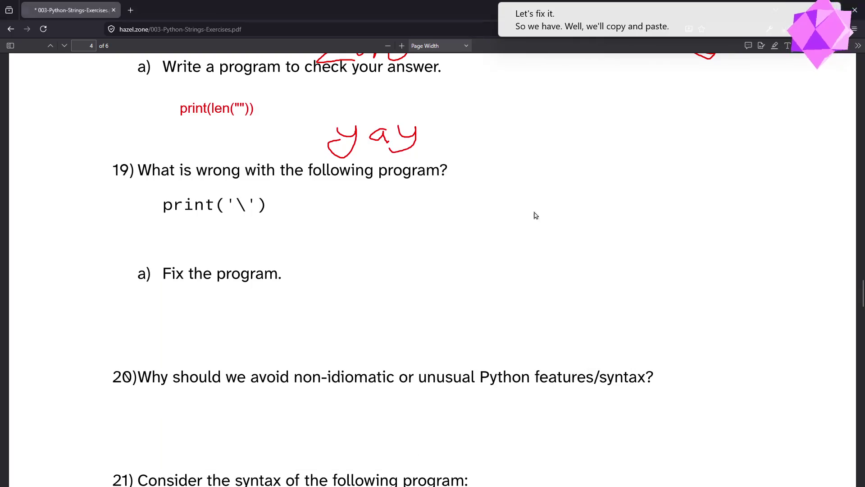
mouse_move(162, 206)
left_mouse_down()
mouse_move(272, 206)
mouse_move(308, 216)
left_mouse_up()
key("alt+Tab")
key("ctrl+v")
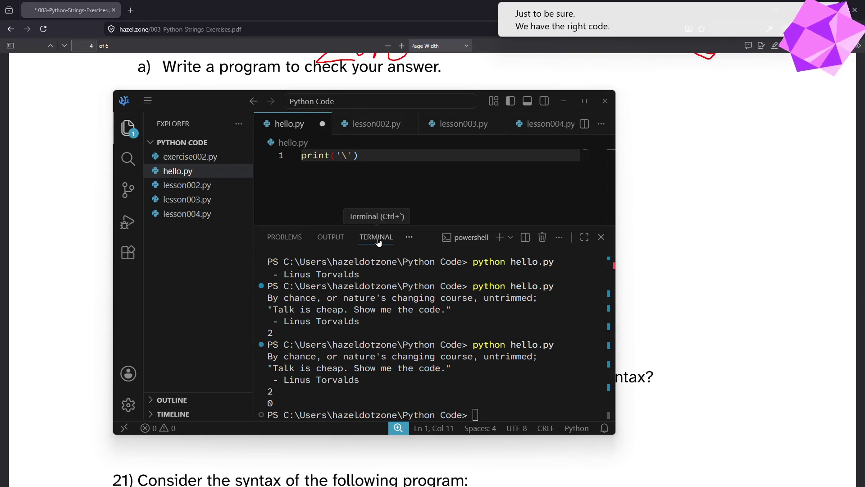
Save hello.py and run python hello.py in the terminal to get the SyntaxError
left_click(533, 384)
key("Up")
key("Escape")
key("ctrl+s")
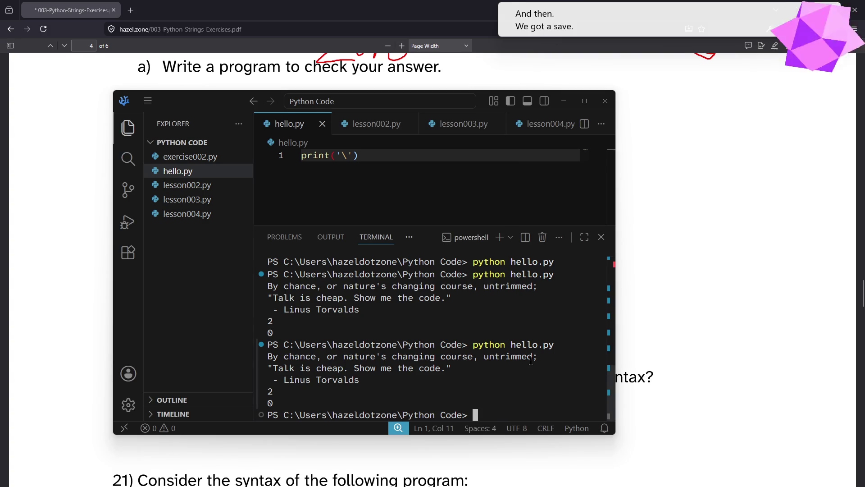
key("Up")
key("Return")
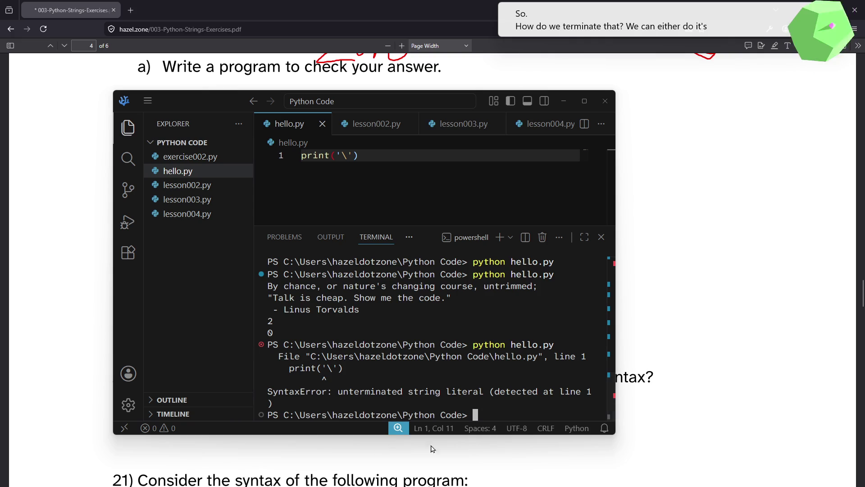
key("alt+Tab")
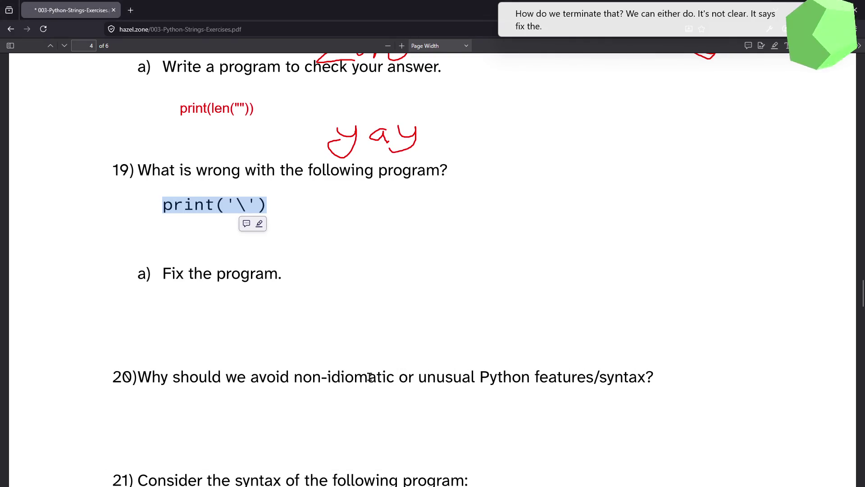
Add a red note under question 19: 'It's not clear whether it's meant to have a string literal with a \ character in it'
mouse_move(358, 479)
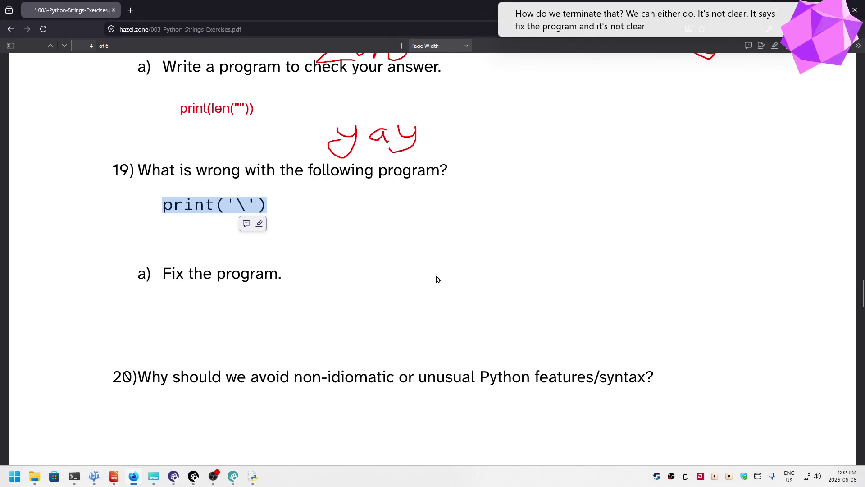
left_click(788, 46)
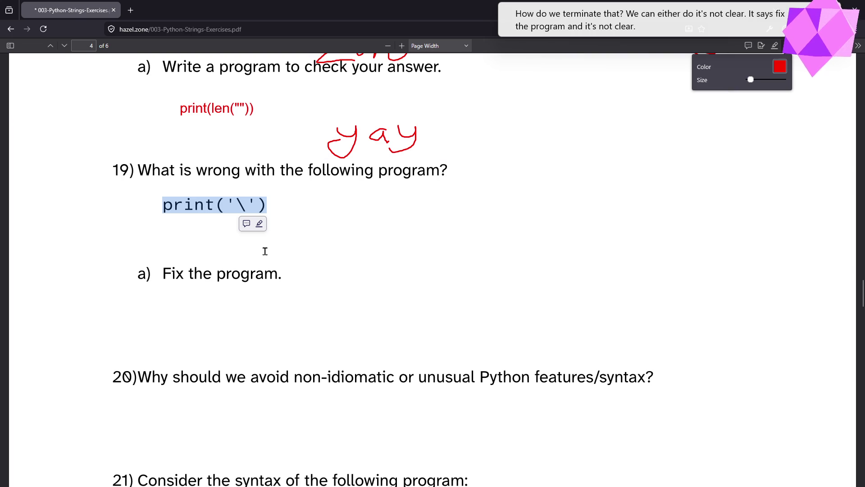
left_click(276, 238)
type("p")
key("BackSpace")
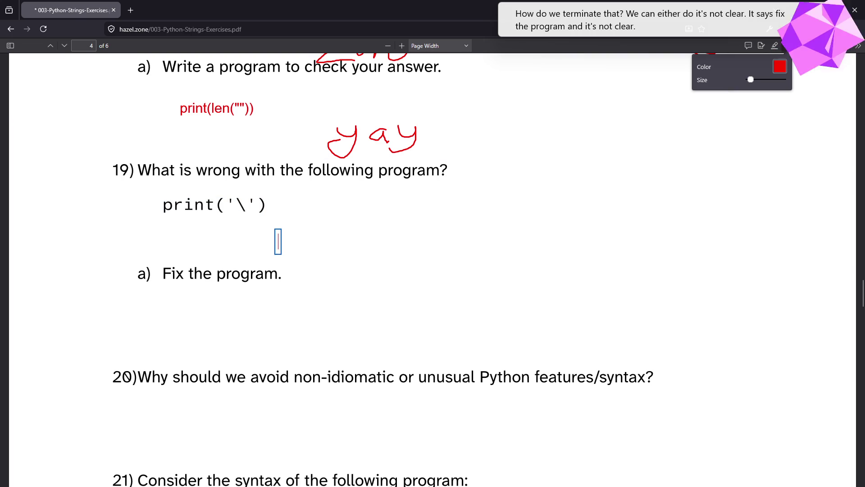
type("The")
key("BackSpace")
key("BackSpace")
key("BackSpace")
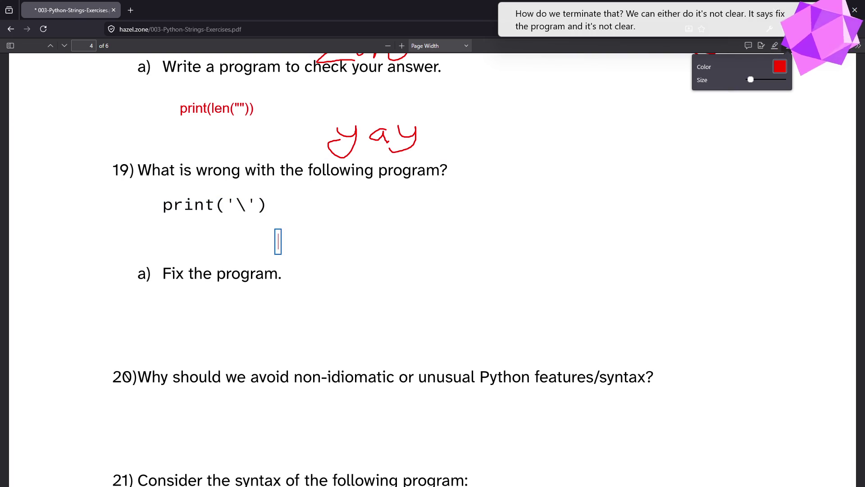
type("It's not cl")
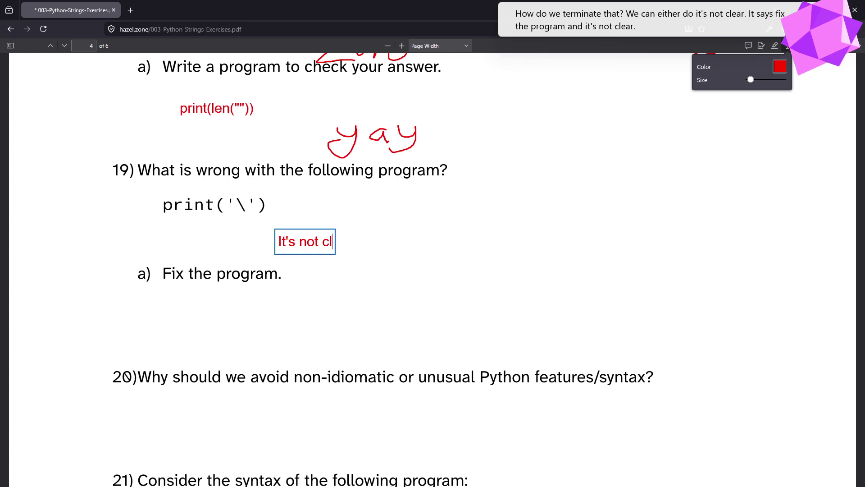
type("ear whether it's meant ")
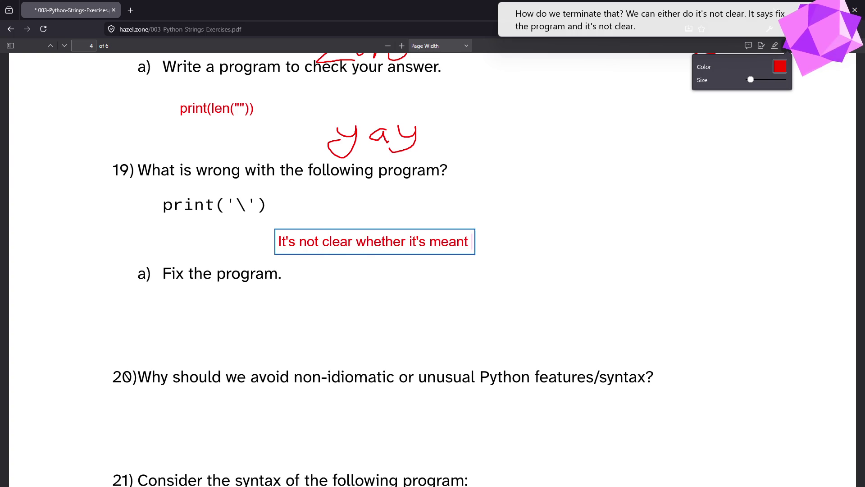
type("to have a st")
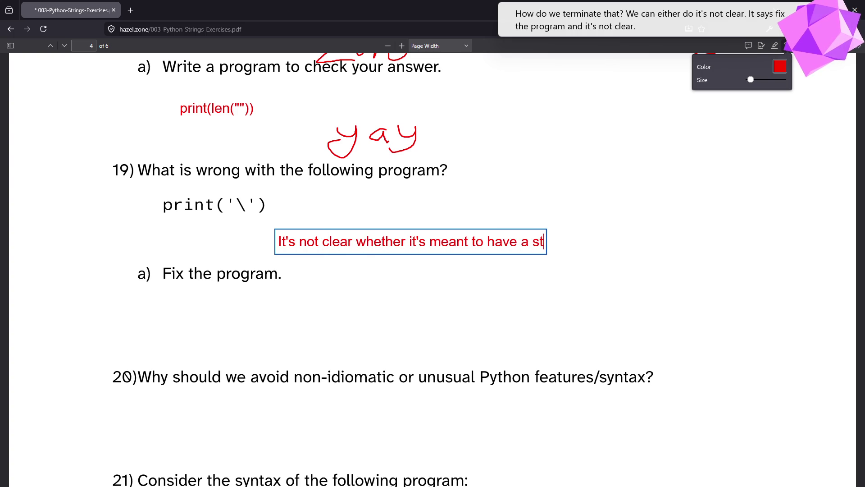
type("ring literal wita")
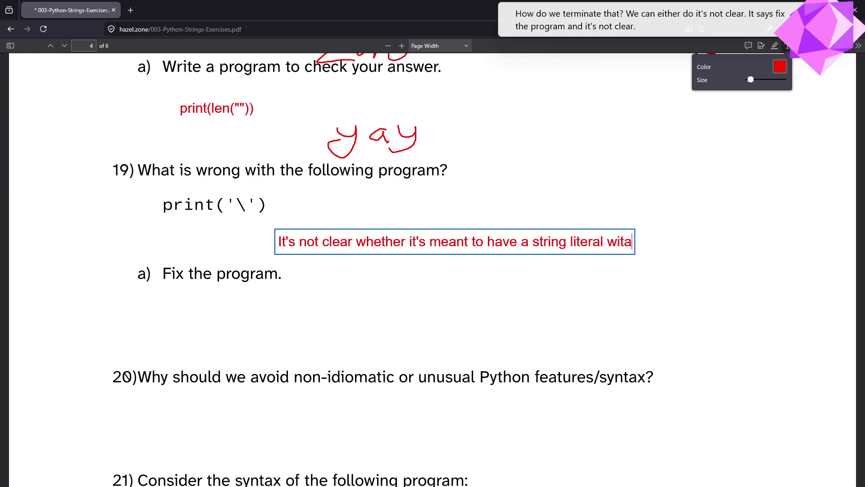
key("BackSpace")
type("h a \\ ")
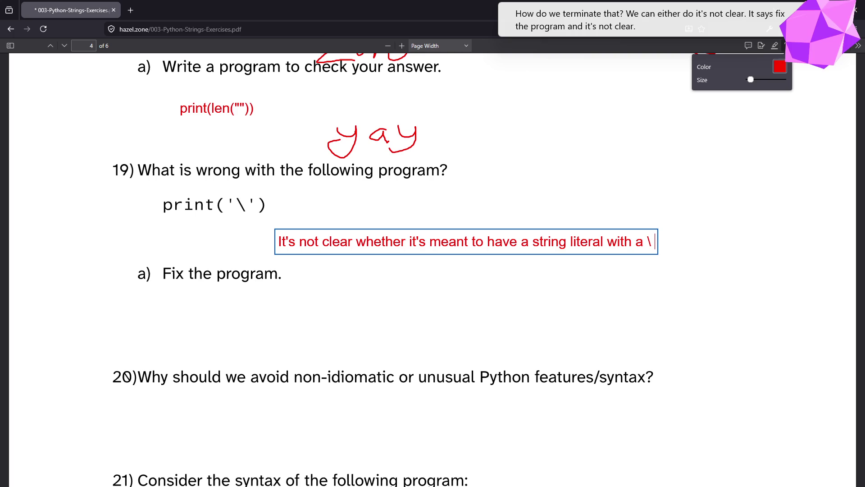
type("character init")
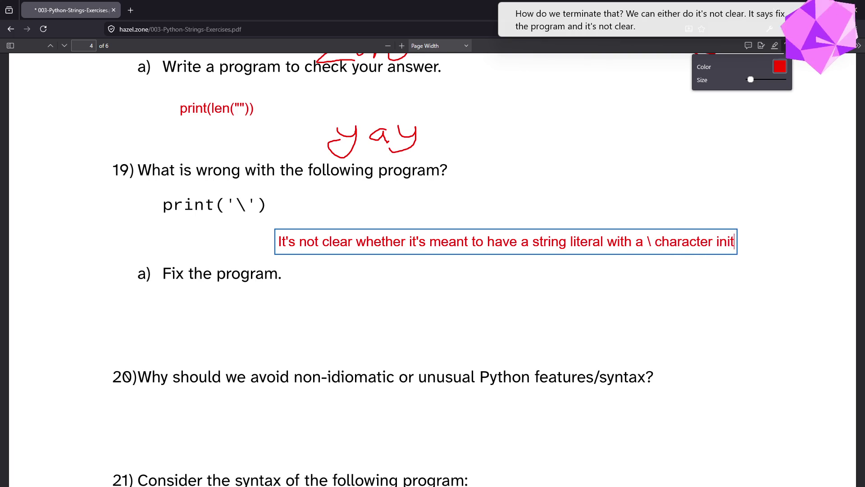
key("BackSpace")
key("BackSpace")
type("it.")
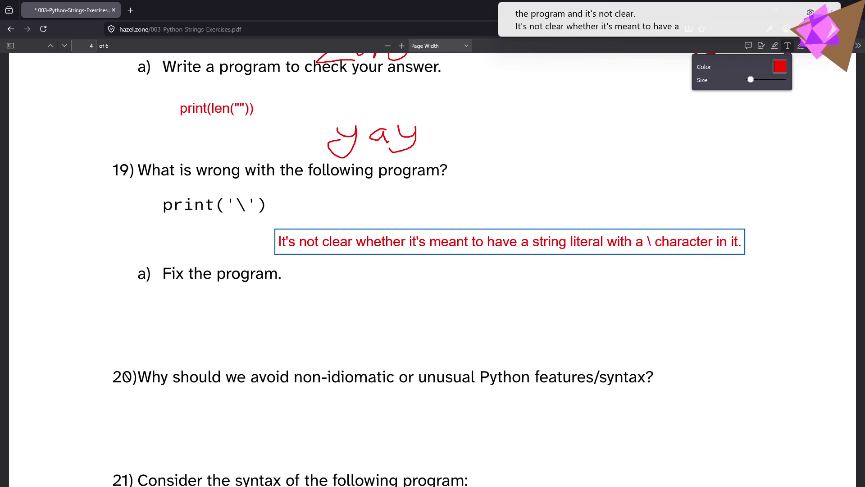
Finish the note with 'or if it's meant to be a string literal with the ' character in it.'
key("BackSpace")
type(",")
key("Return")
type("or if its mean to")
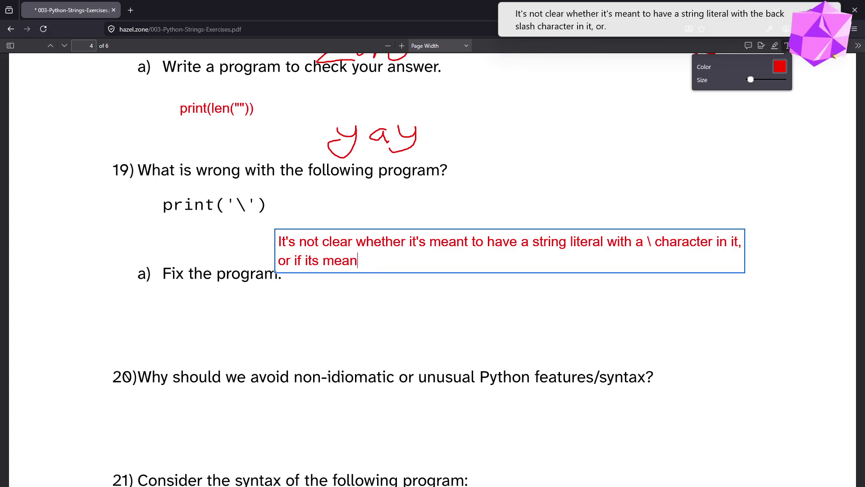
type("t to be a string a s")
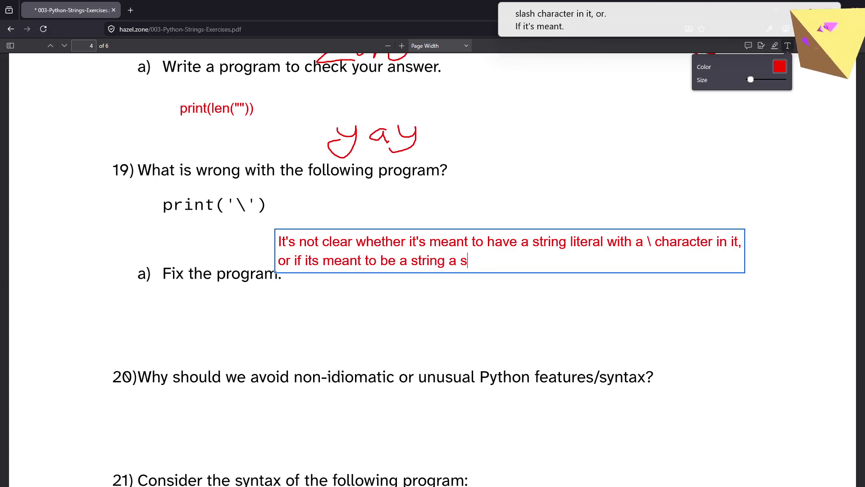
type("s")
key("BackSpace")
type("iteral with the ' ")
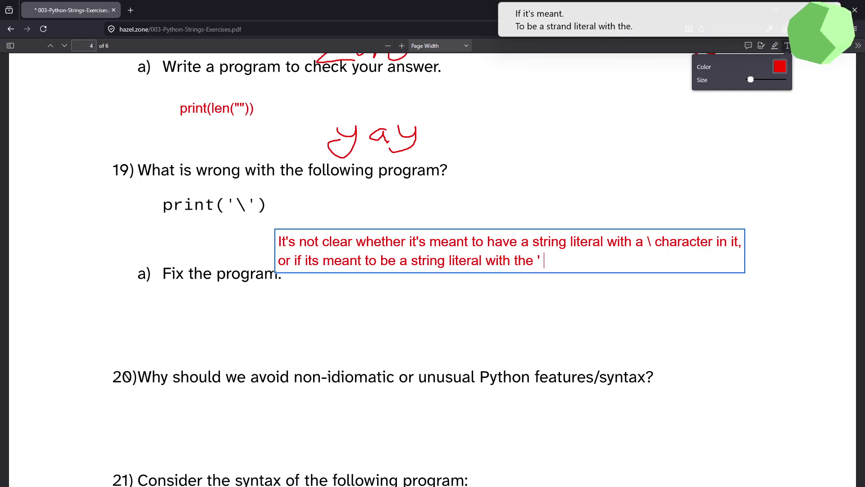
type("character in it.")
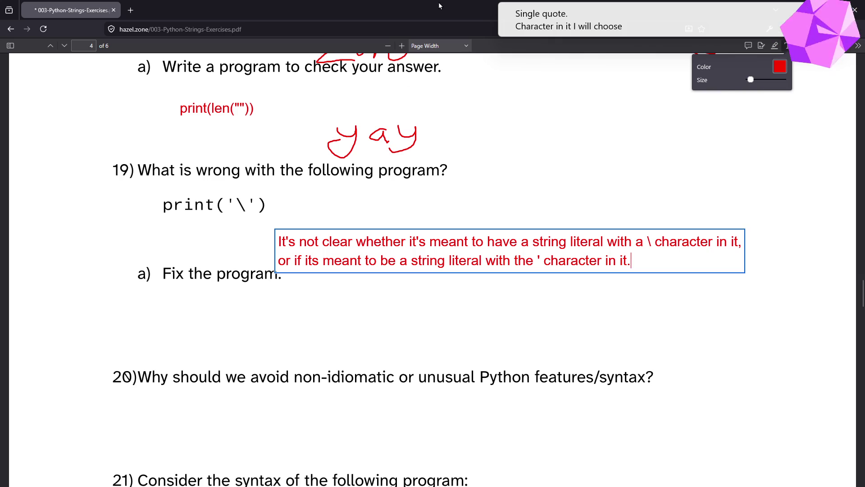
key("Escape")
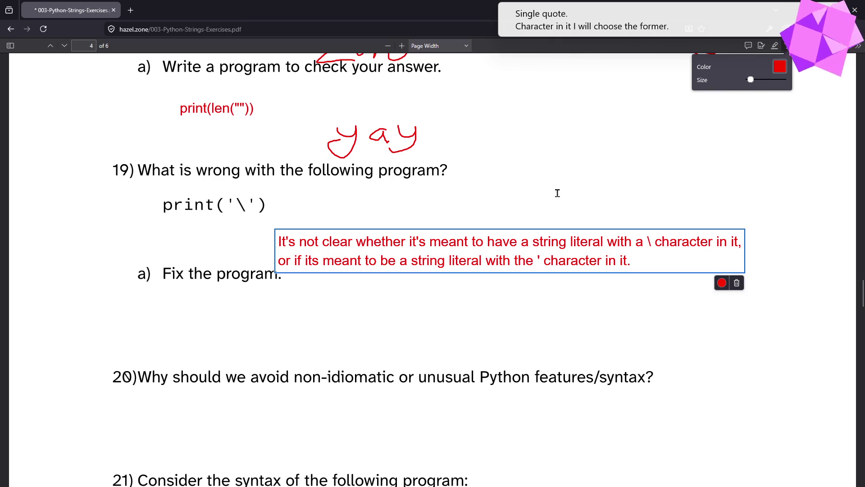
key("alt+Tab")
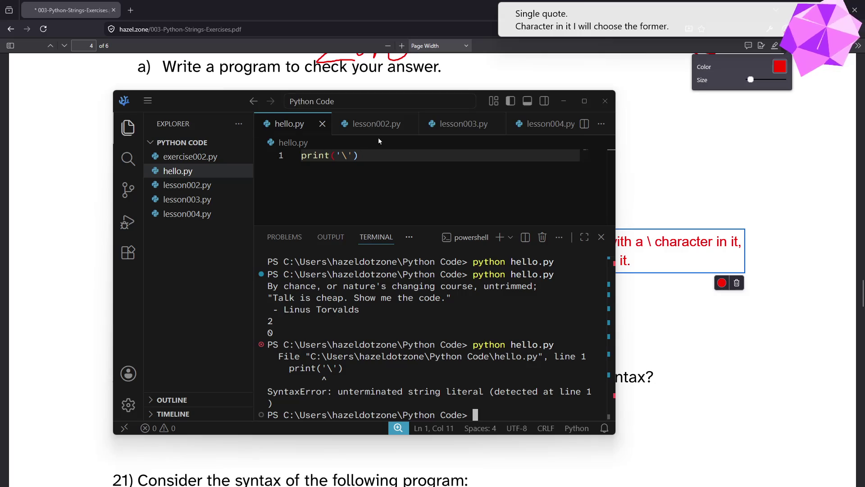
Double the backslash so hello.py reads print('\\')
left_click(341, 155)
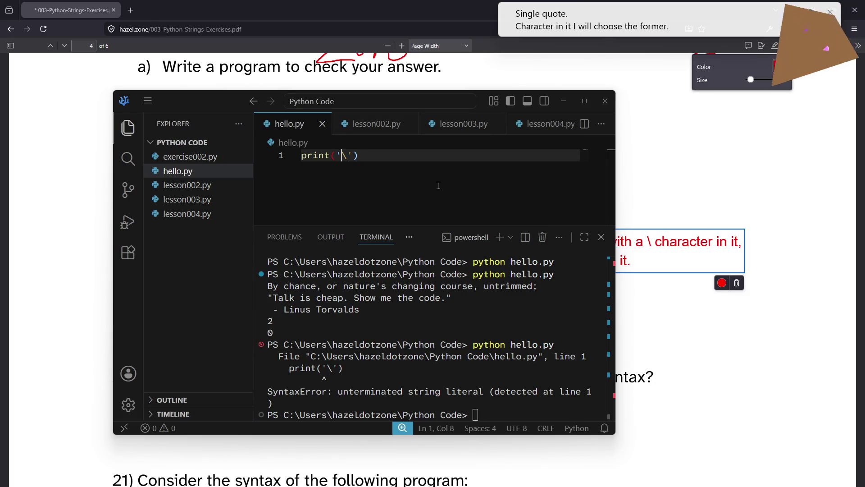
type("\\")
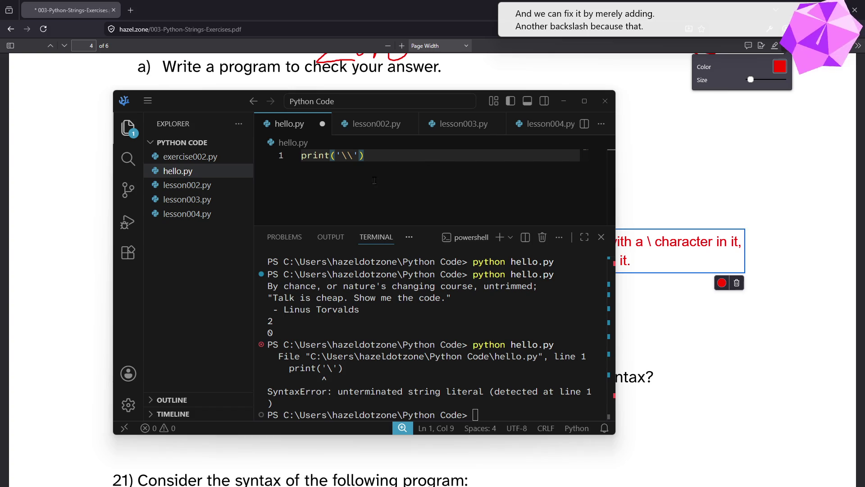
left_click(352, 158)
left_click_drag(341, 156, 353, 156)
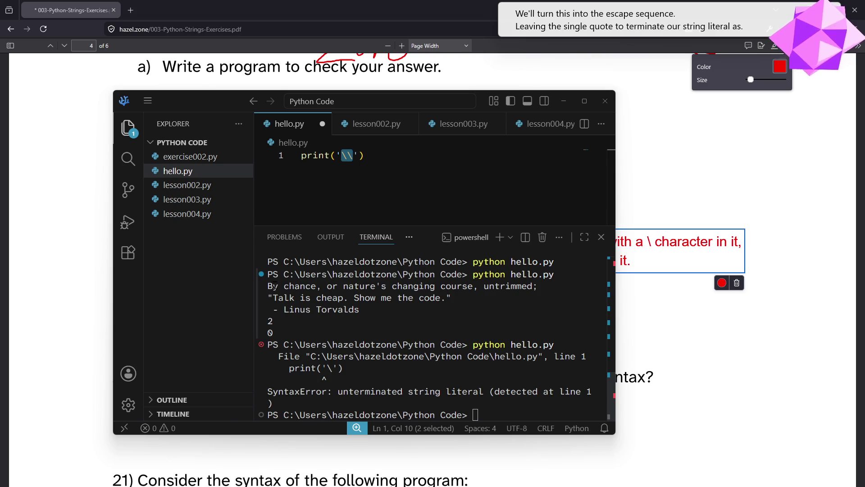
left_click(426, 181)
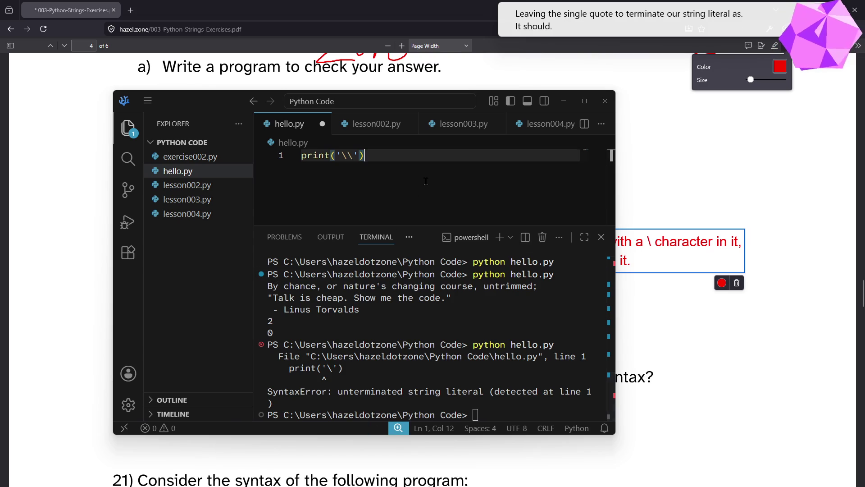
Save hello.py and run it, printing a single backslash
key("ctrl+s")
left_click(498, 279)
key("Up")
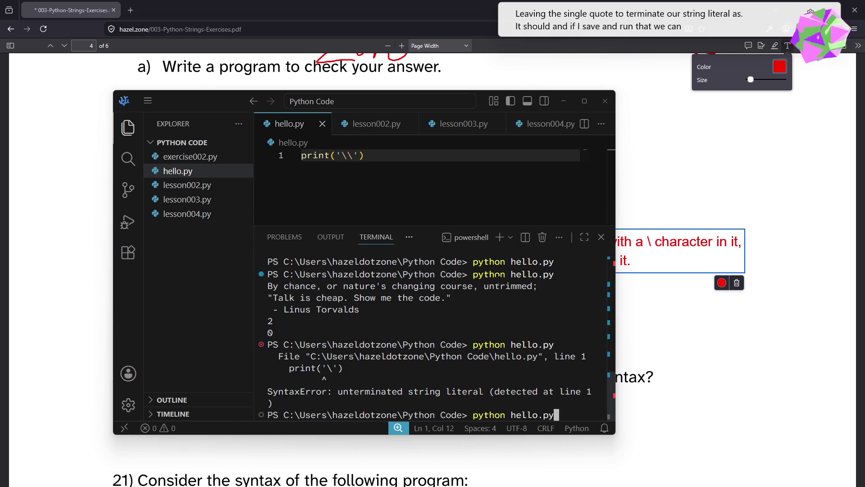
key("Return")
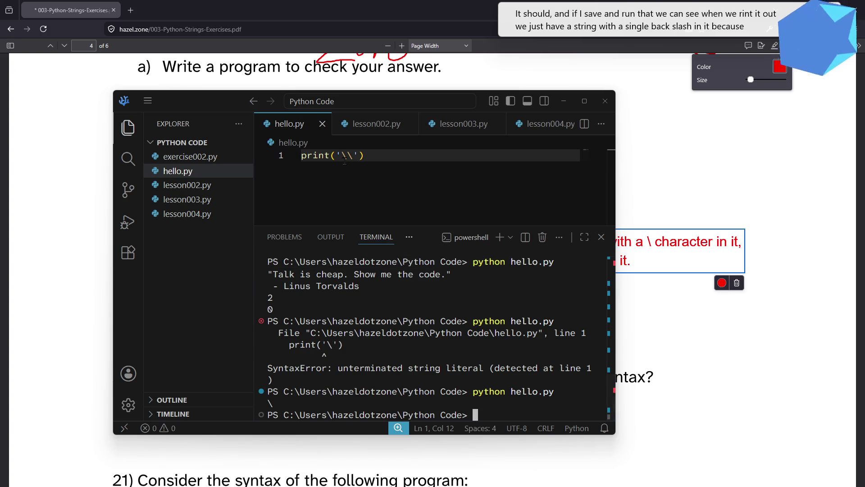
left_click_drag(341, 155, 354, 156)
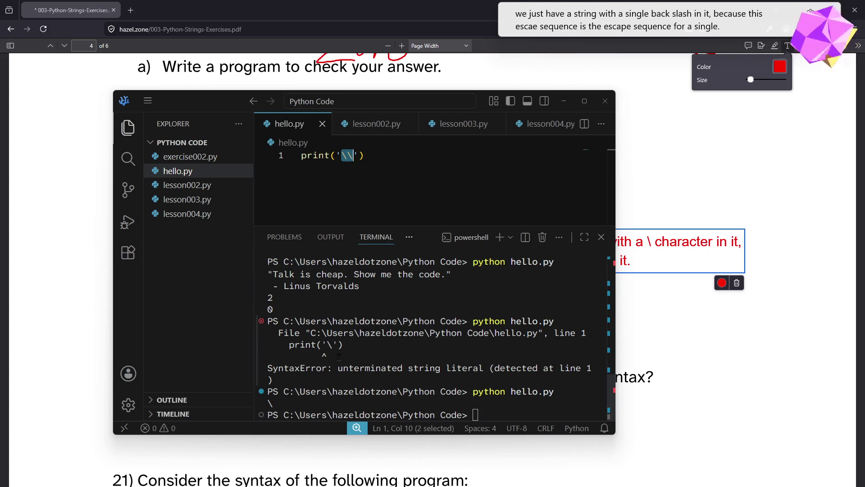
key("alt+Tab")
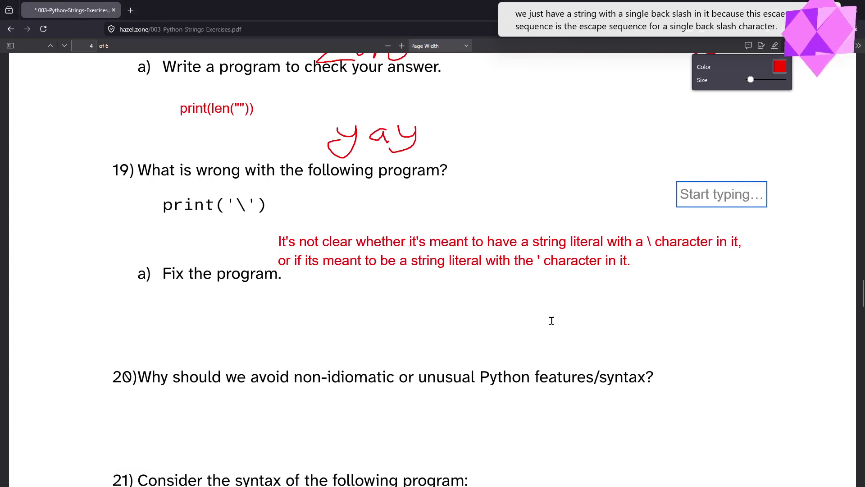
Scroll down and place a new text box beneath question 20
scroll(531, 328, "down", 3)
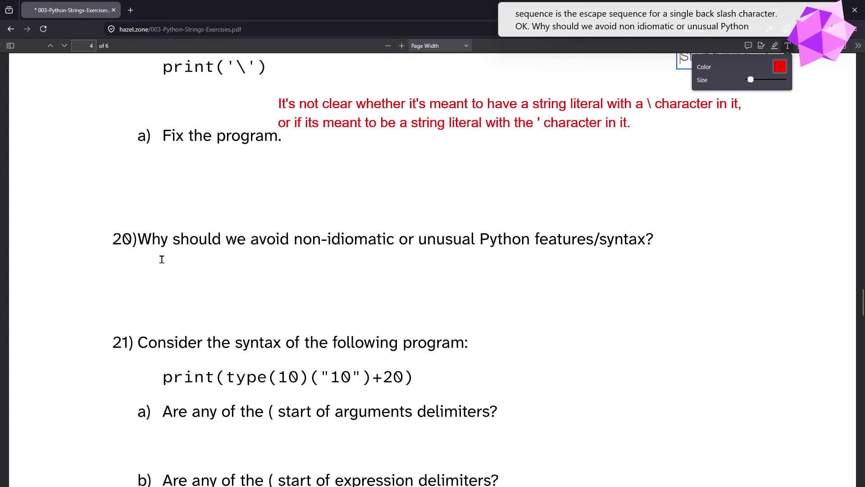
left_click(145, 255)
left_click(139, 264)
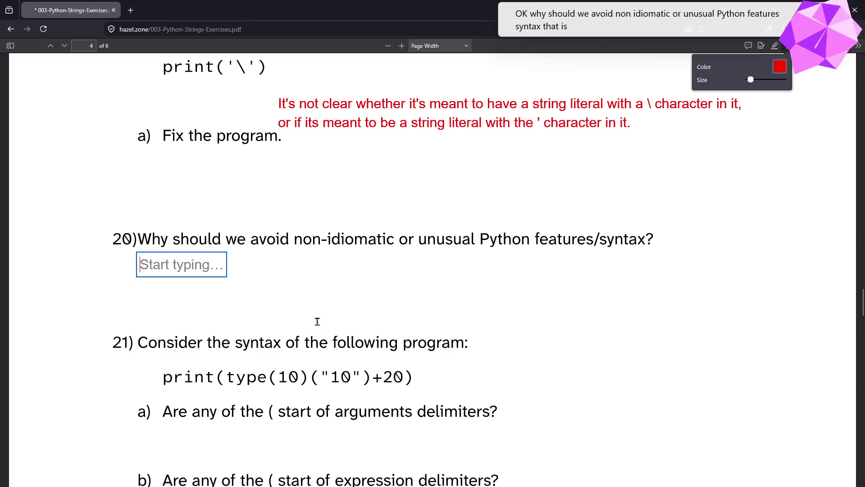
Start question 20's answer: 'Software Engineering: Computer program code is meant to communicate with other humans'
type("Software Engineering: Computer pro")
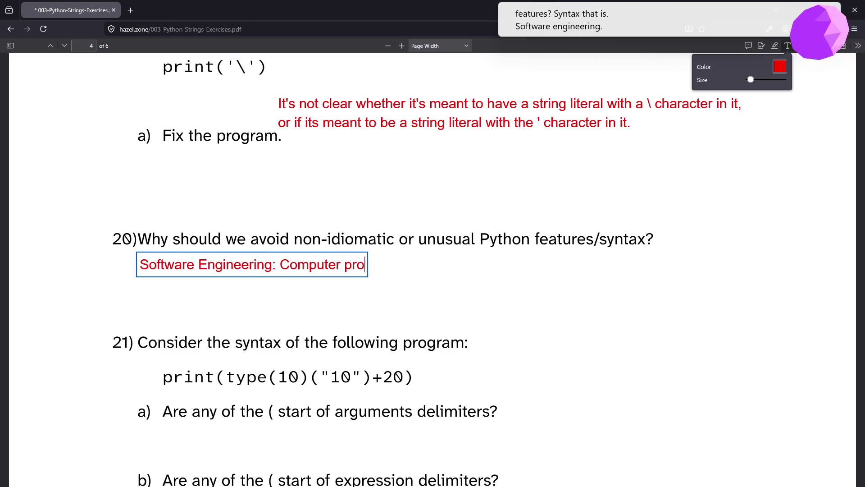
type("gram code is meantto communicate with othn")
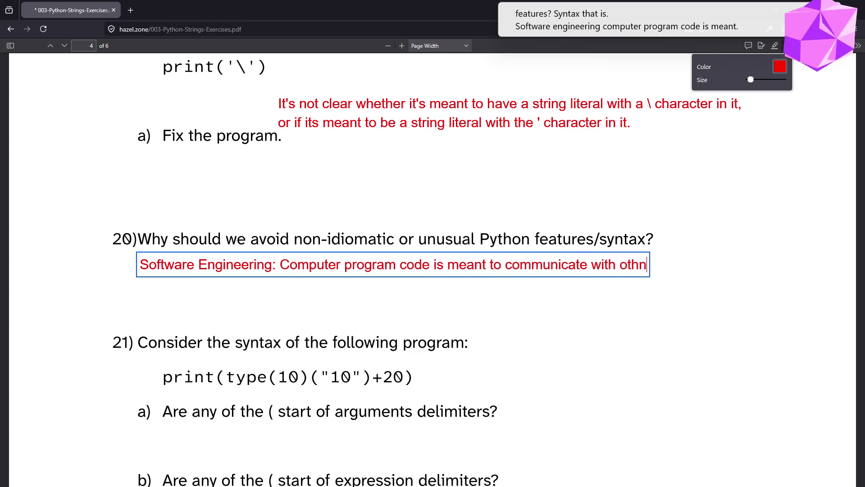
key("BackSpace")
type("er humans")
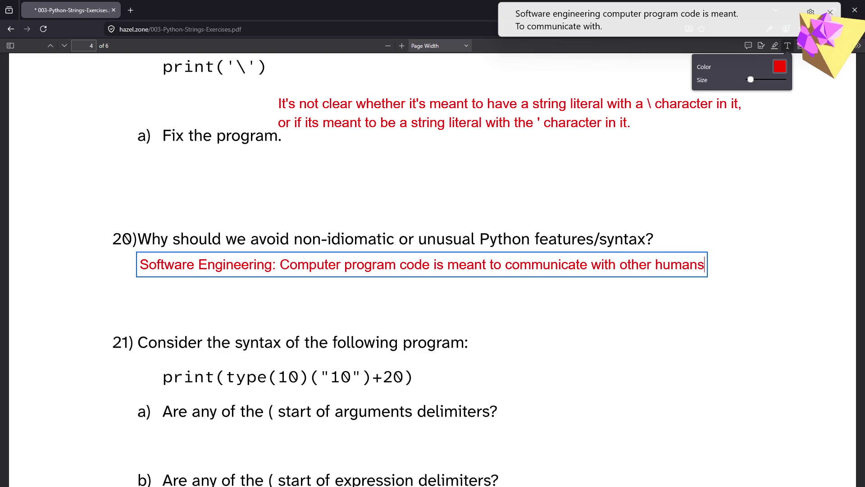
Add '(including ourselves in the future)' and the point about sticking to familiar patterns, removing 'thus'
key("Return")
type("(")
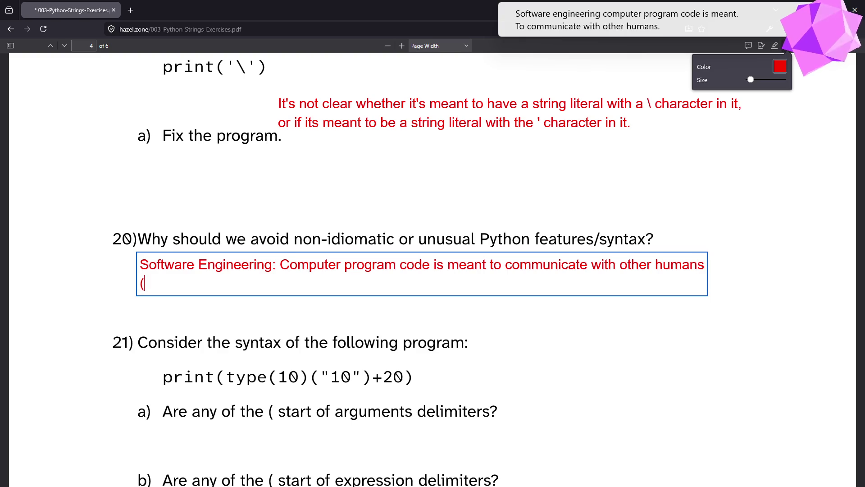
type("iunncluding ourselves in ")
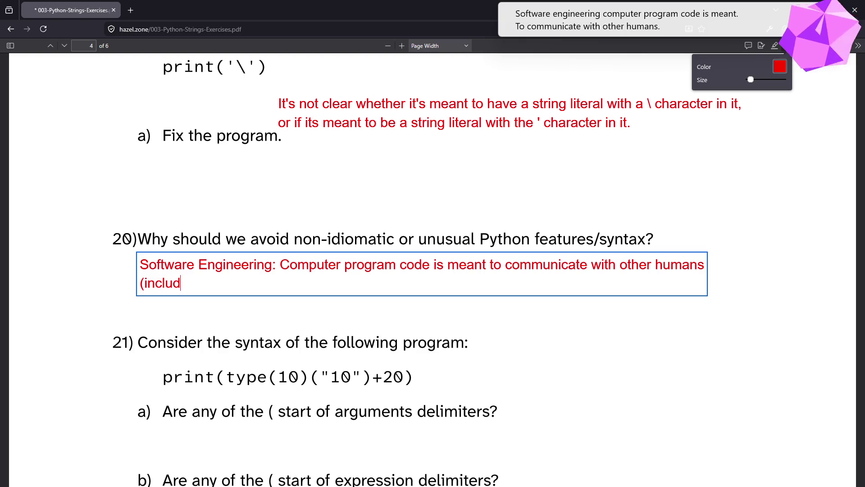
type("the fu")
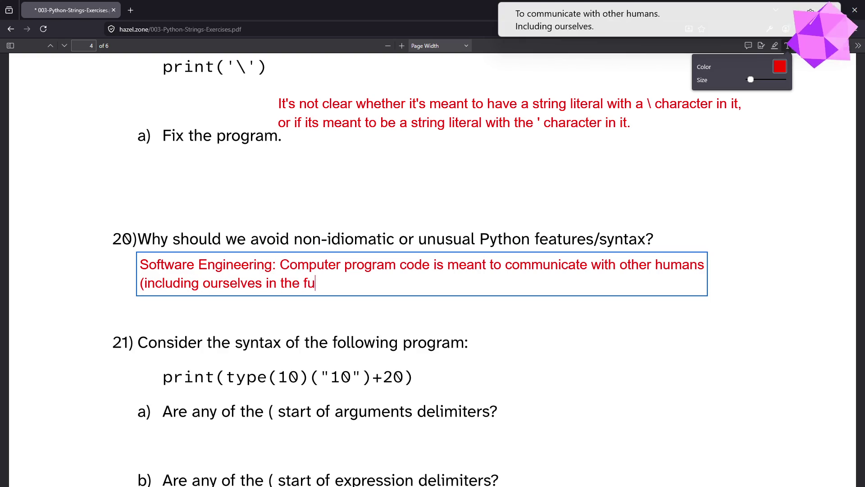
type("ture) and")
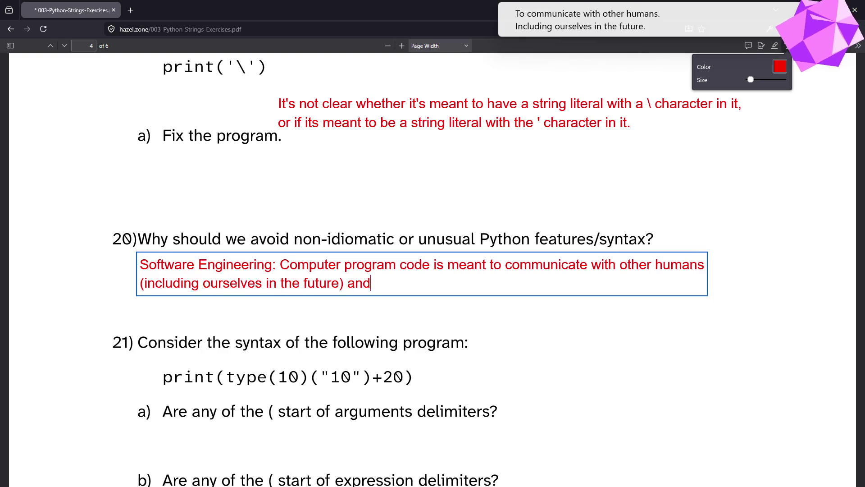
type(" thus ")
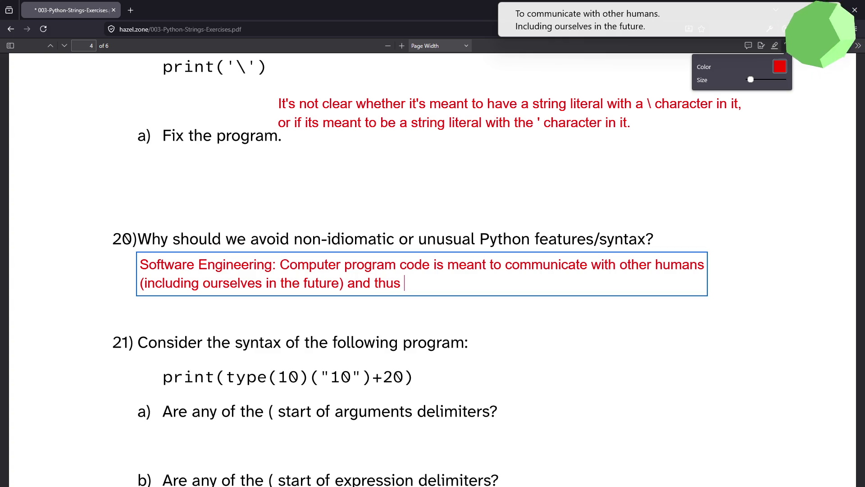
type("it is ea")
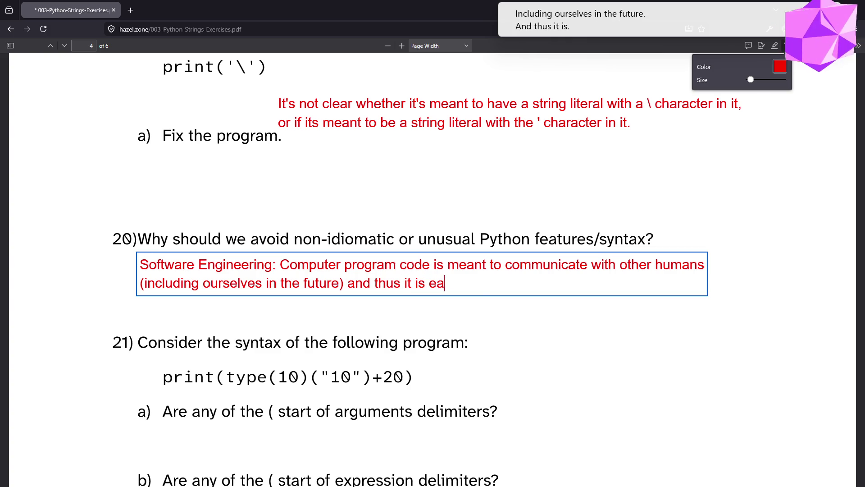
type("sier to communicat")
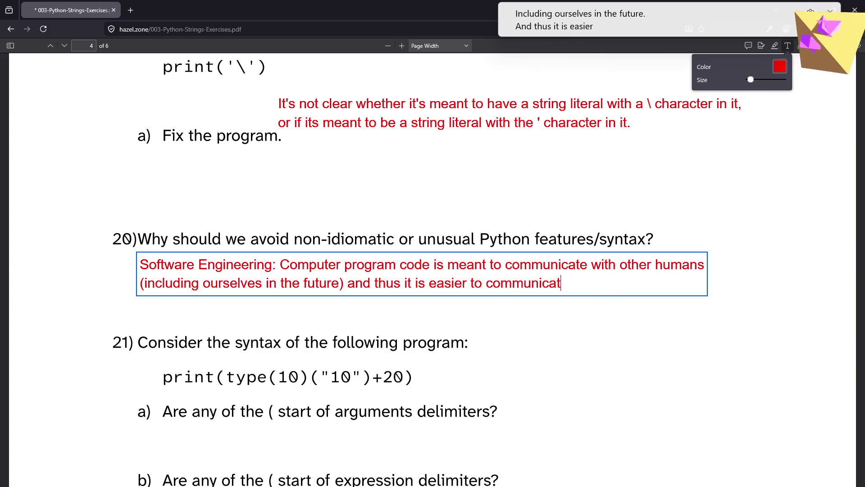
type("e when you're sti ki")
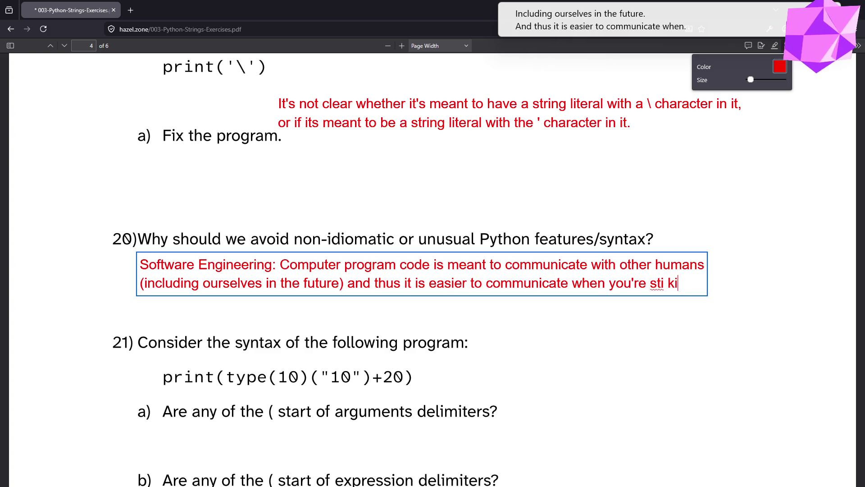
type("king to normal")
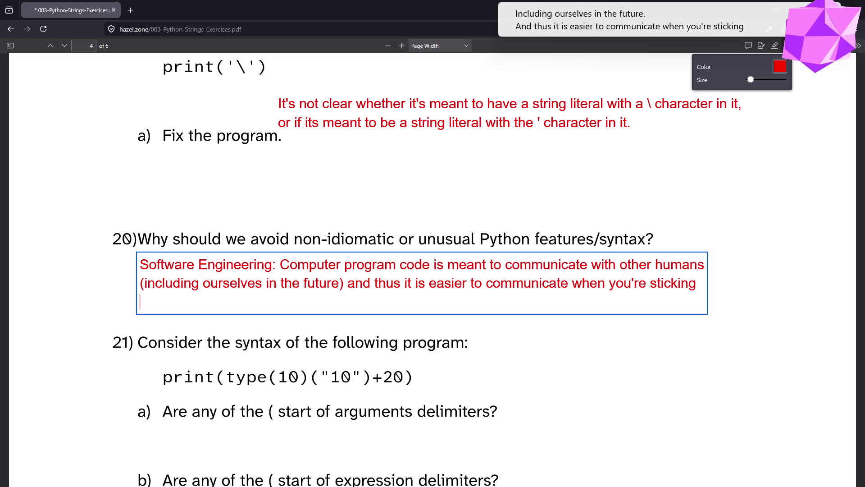
type("amiliar p")
type("attern")
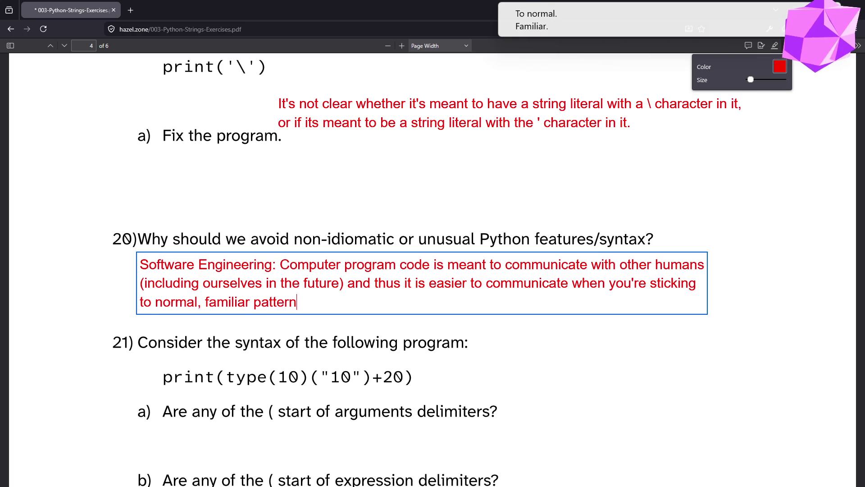
type("s and code.")
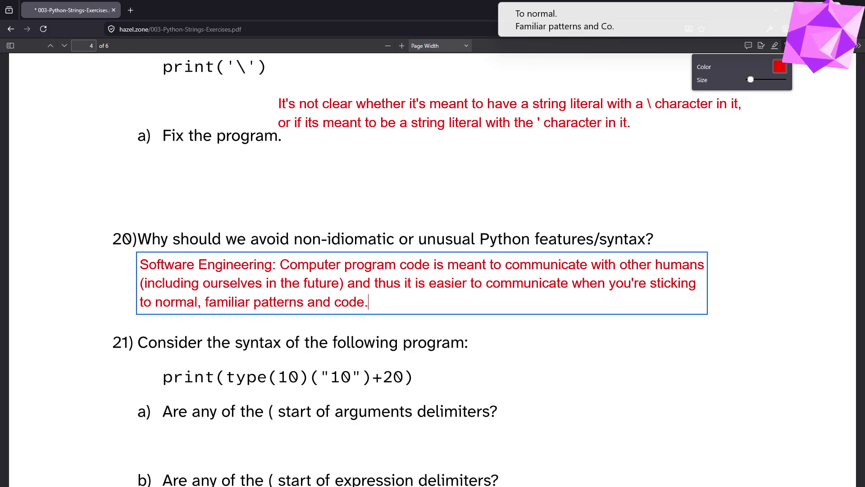
double_click(395, 281)
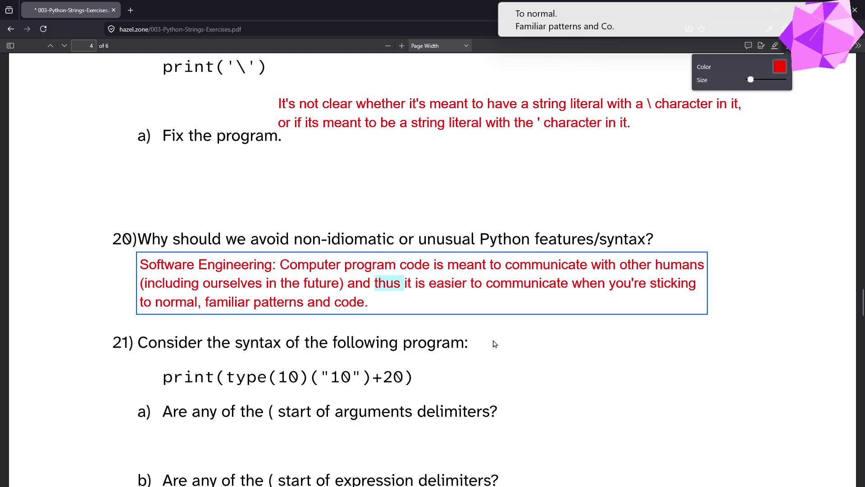
key("BackSpace")
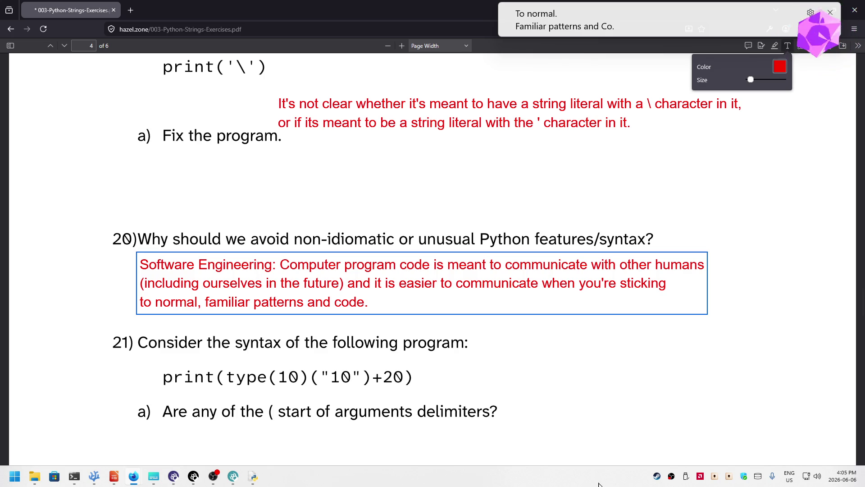
Scroll the PDF until question 21 and its parts a to d are visible
scroll(614, 443, "up", 2)
scroll(617, 441, "down", 2)
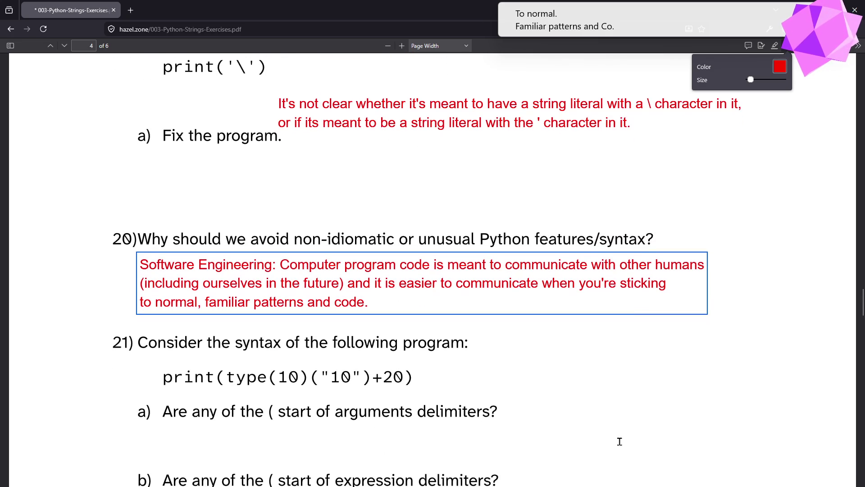
scroll(610, 442, "down", 4)
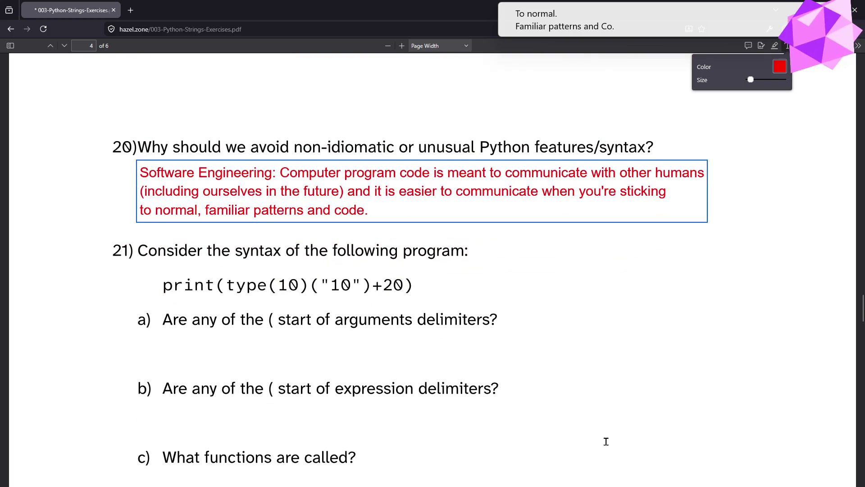
scroll(628, 418, "down", 5)
scroll(630, 416, "up", 4)
scroll(630, 416, "up", 4)
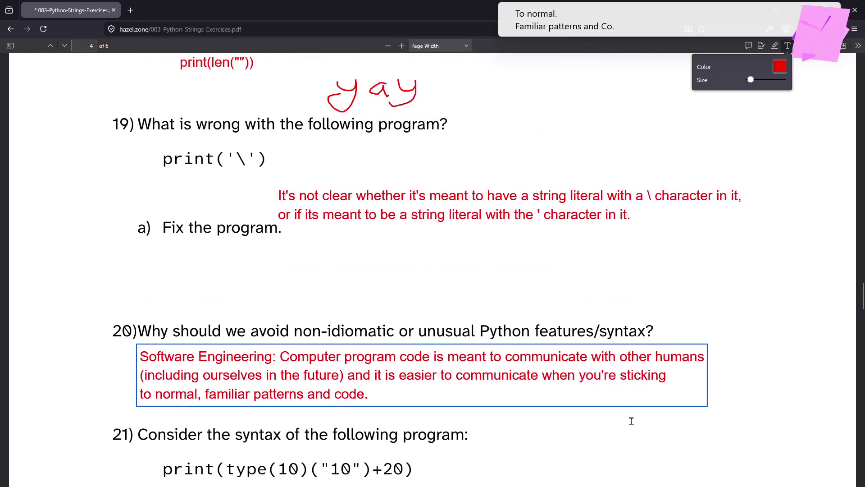
scroll(632, 421, "down", 1)
scroll(632, 421, "down", 6)
scroll(632, 431, "up", 3)
scroll(632, 432, "up", 3)
scroll(633, 431, "down", 6)
scroll(639, 419, "up", 5)
scroll(640, 421, "down", 4)
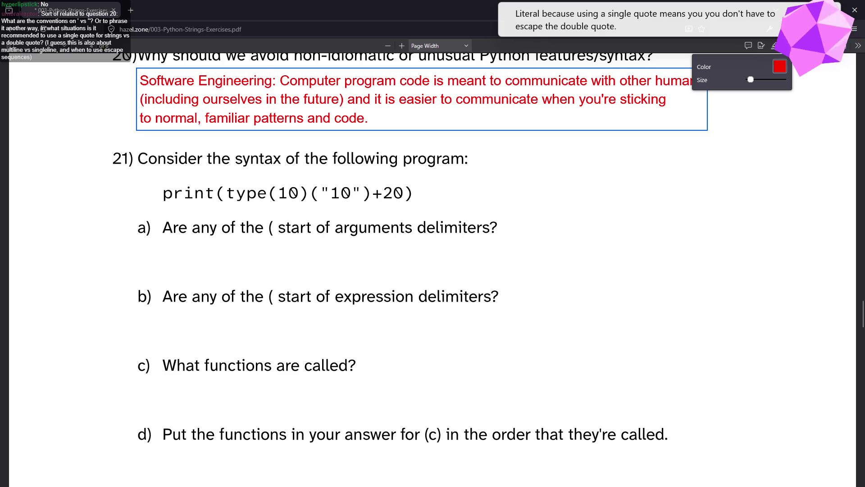
key("alt+Tab")
key("alt+Tab")
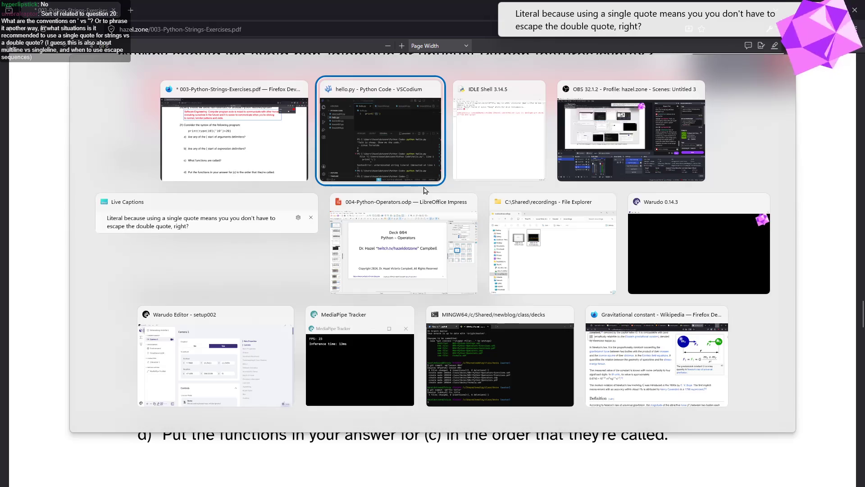
In IDLE, run a single-quoted print showing a double quote needs no escaping
key("Escape")
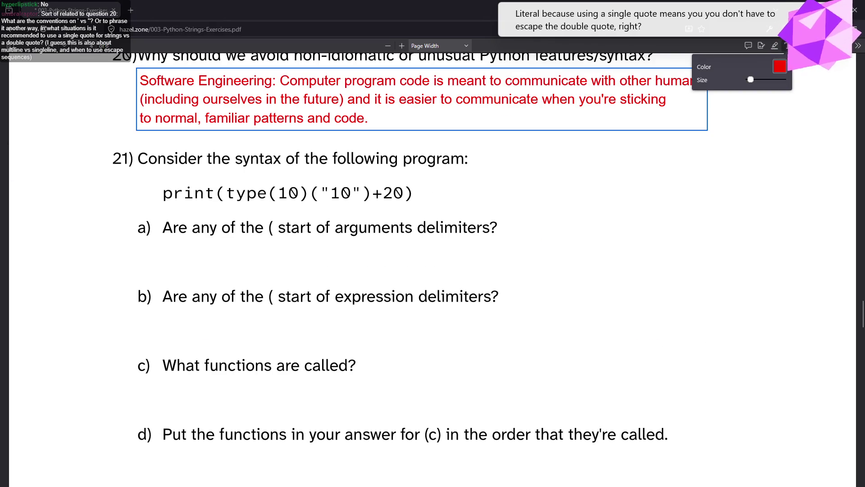
key("alt+Tab")
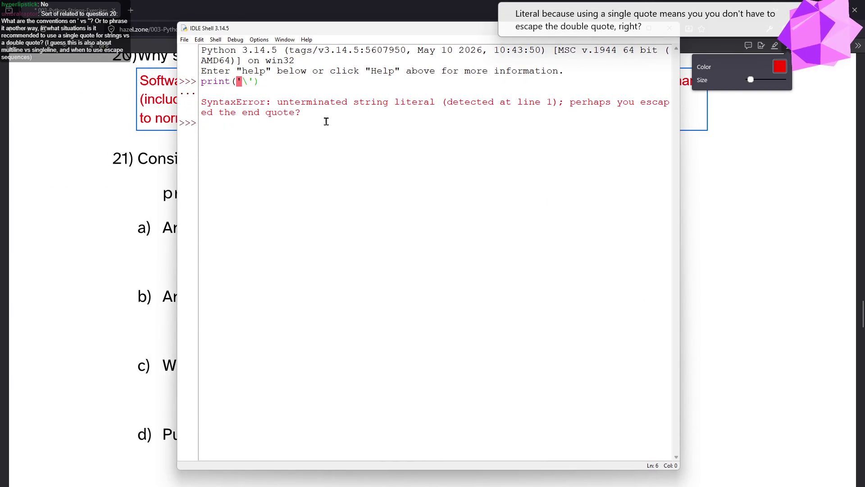
type("print(")
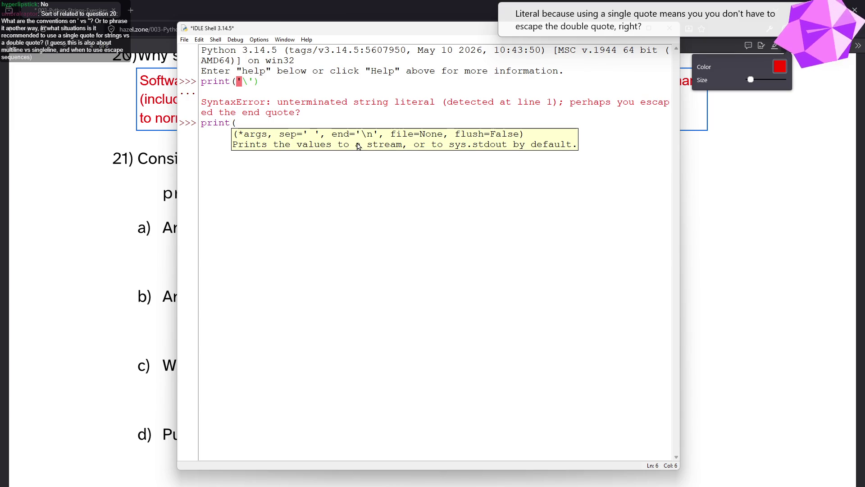
type("'I")
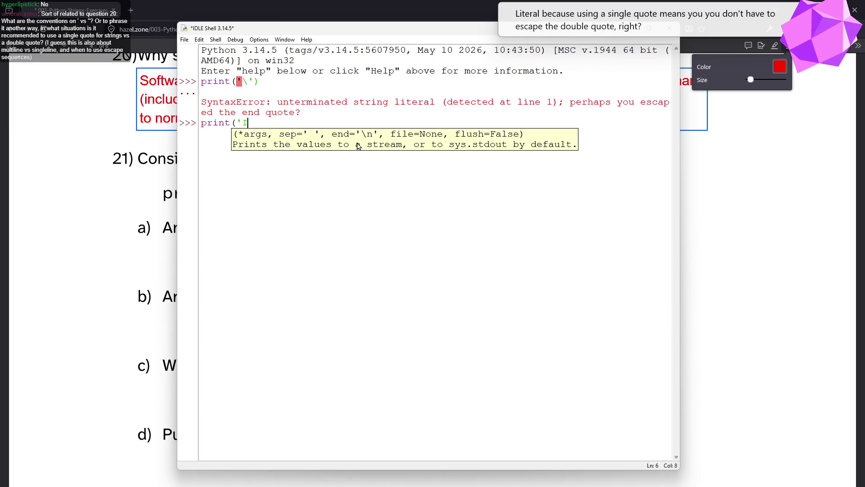
key("BackSpace")
type("Using a single ")
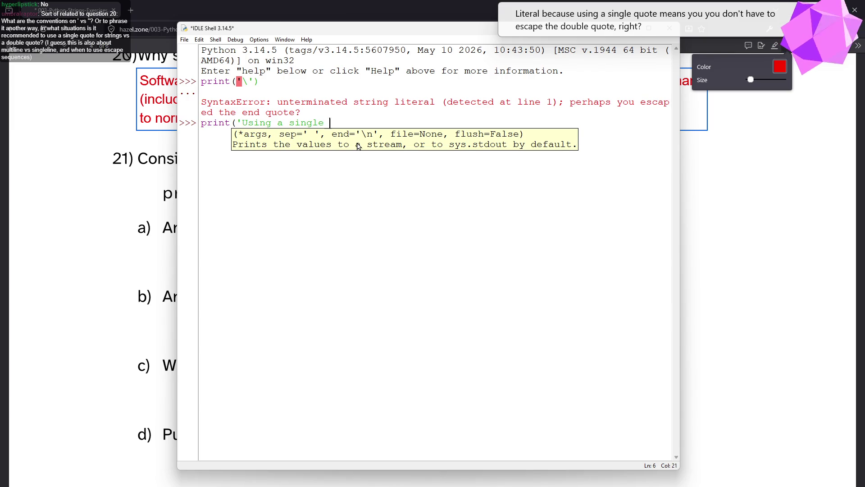
type("quote means you do")
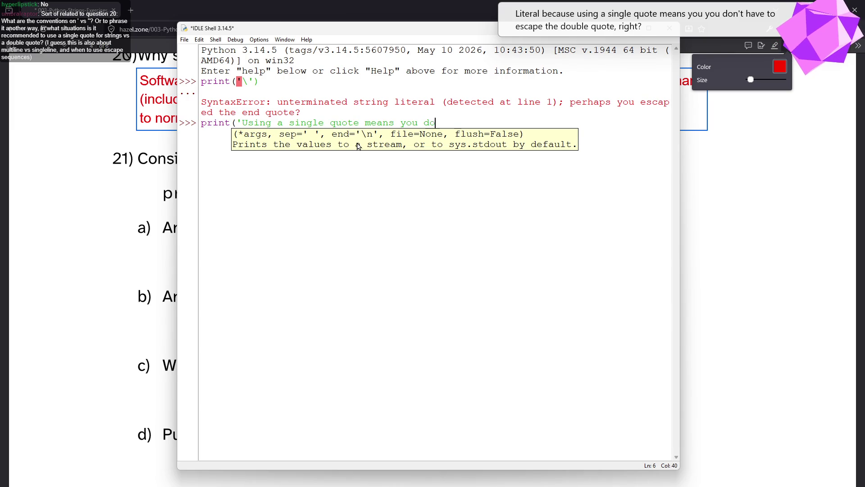
type("n't have to")
key("BackSpace")
key("BackSpace")
key("BackSpace")
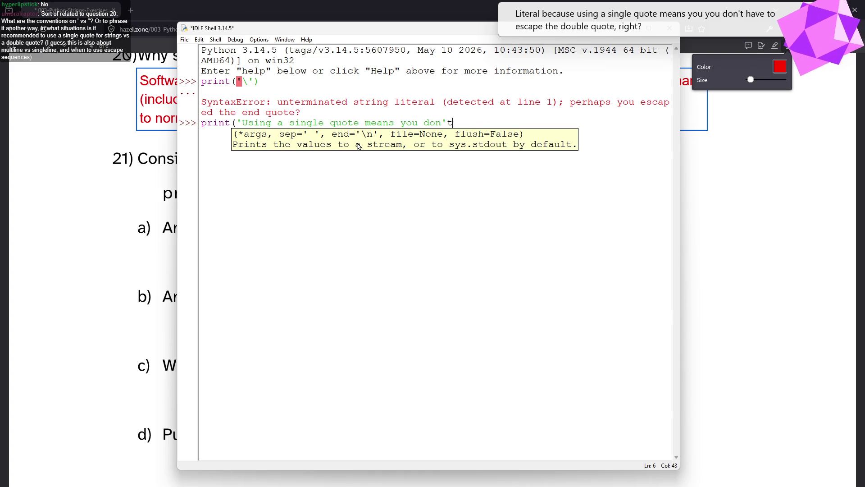
type("'t have")
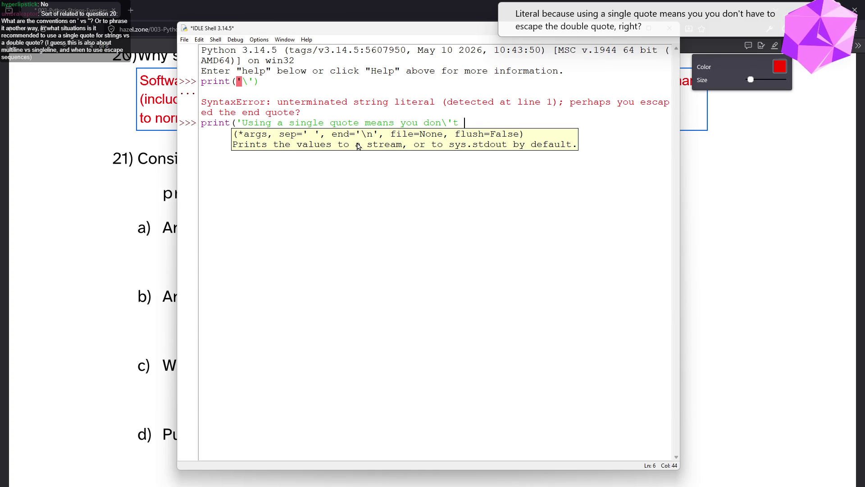
type(" to esca")
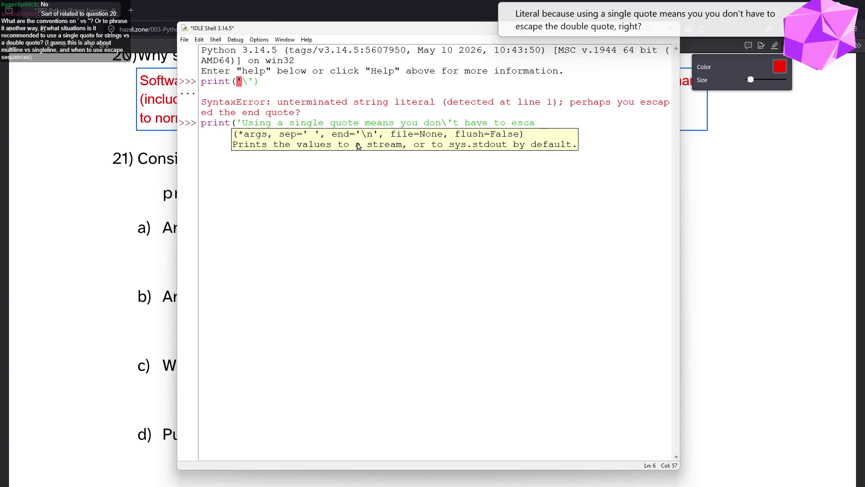
type("pe \"'")
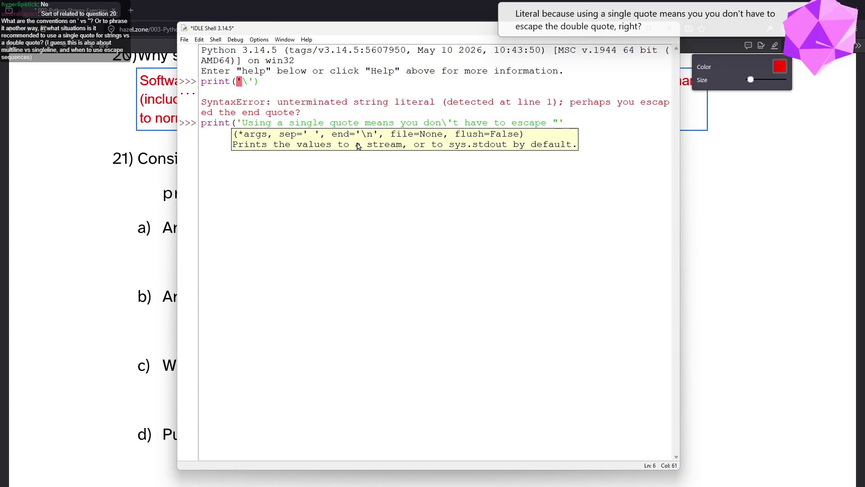
type(")")
key("Return")
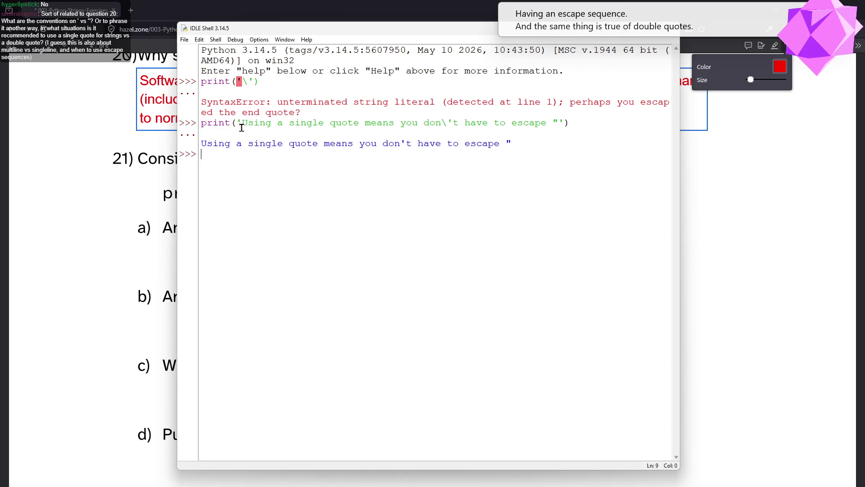
Run print("Using double quotes means I don't have to escape ''''''") in the shell
key("Up")
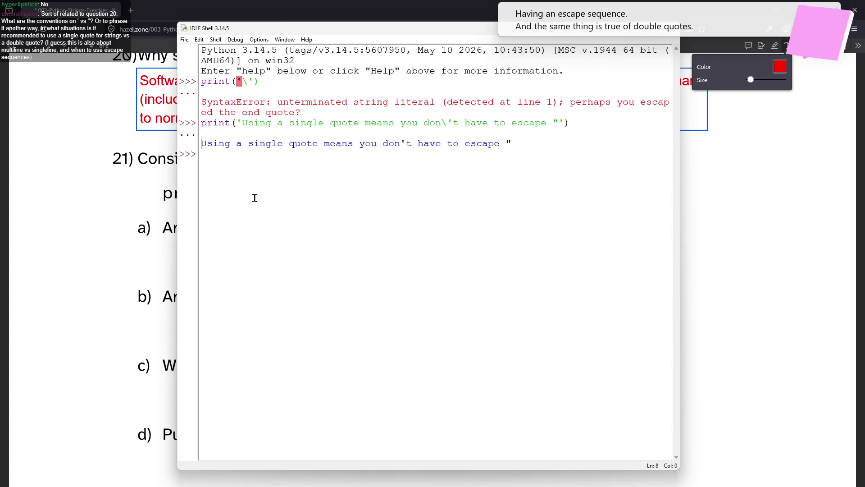
type("print")
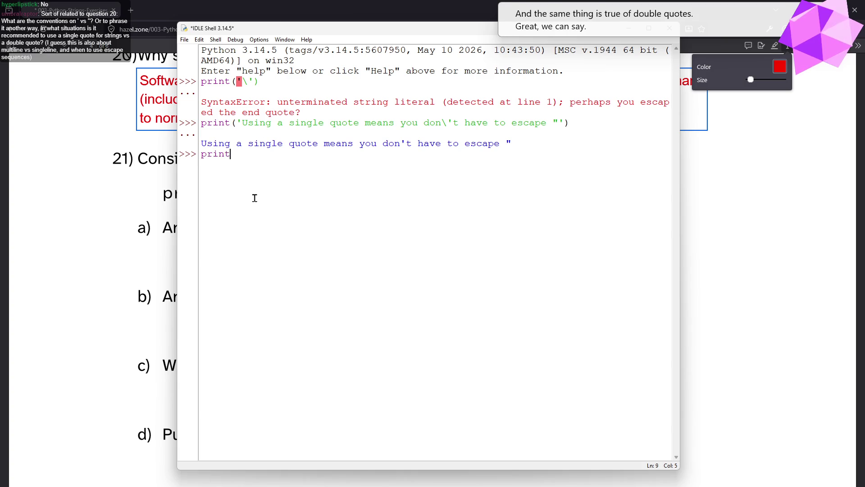
type("(\"Using double")
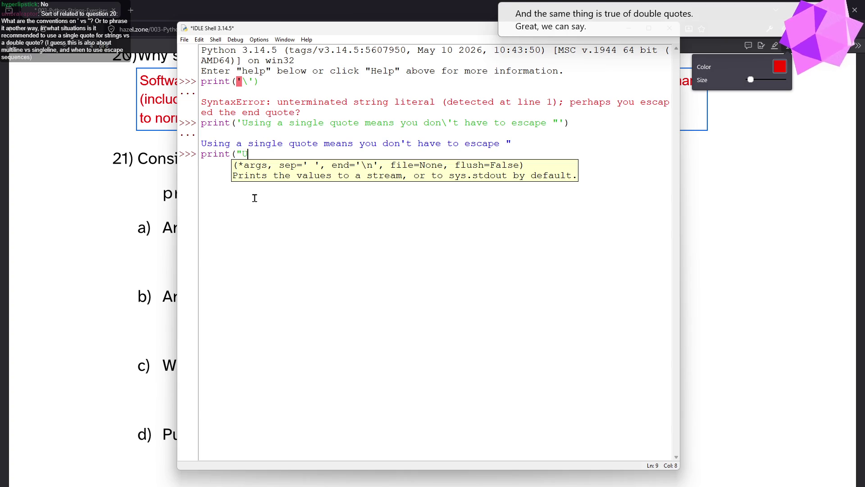
type(" quotes")
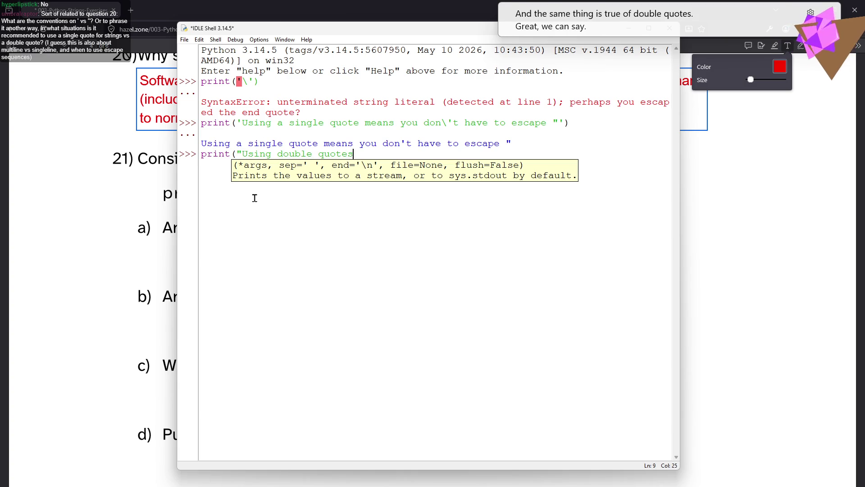
type(" means I don't have to ")
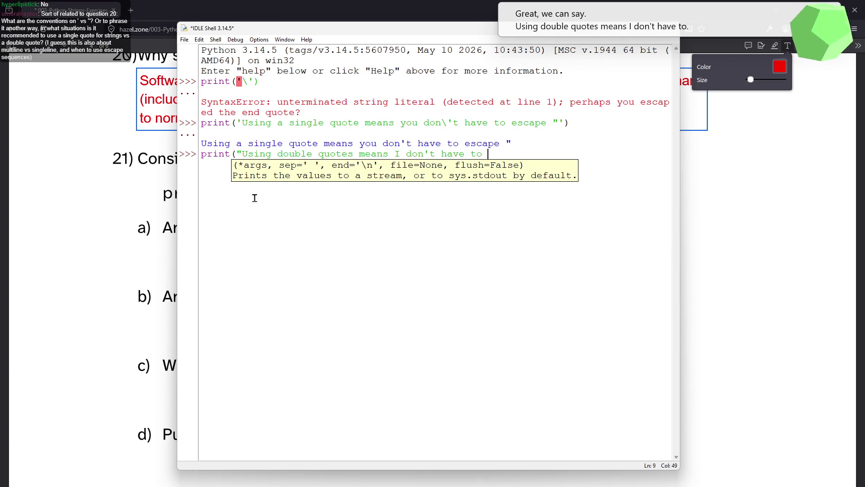
type("escap")
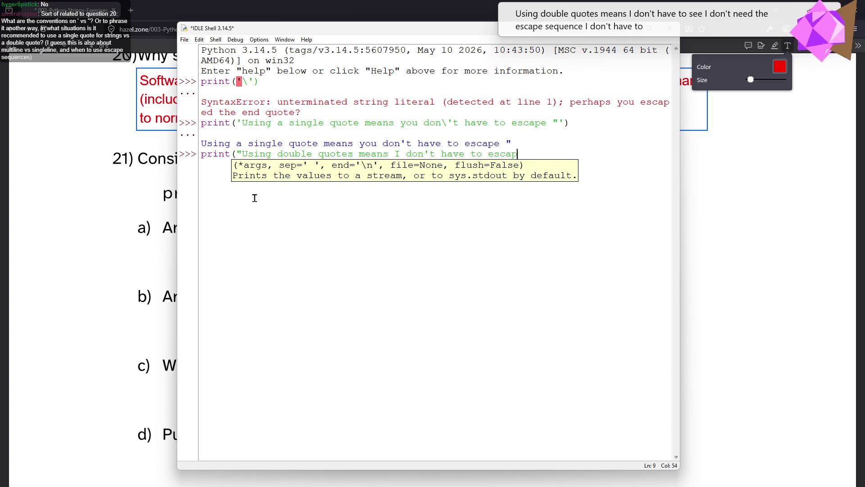
type("e ''''''\"")
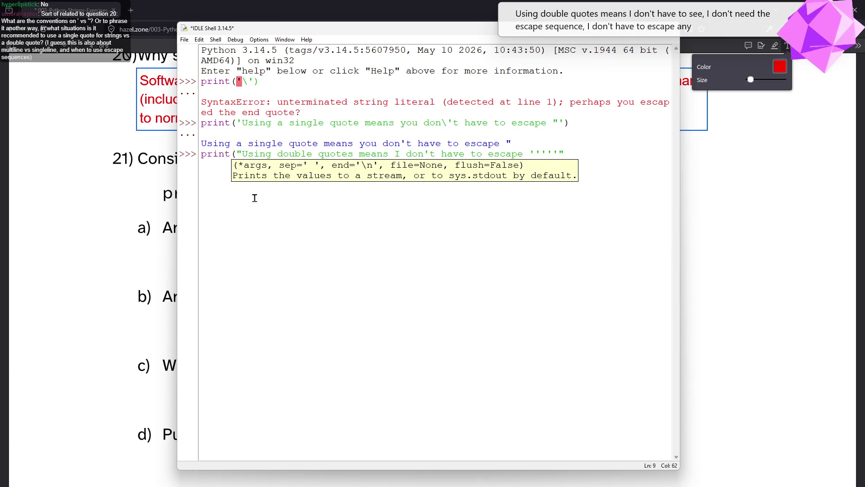
type(")")
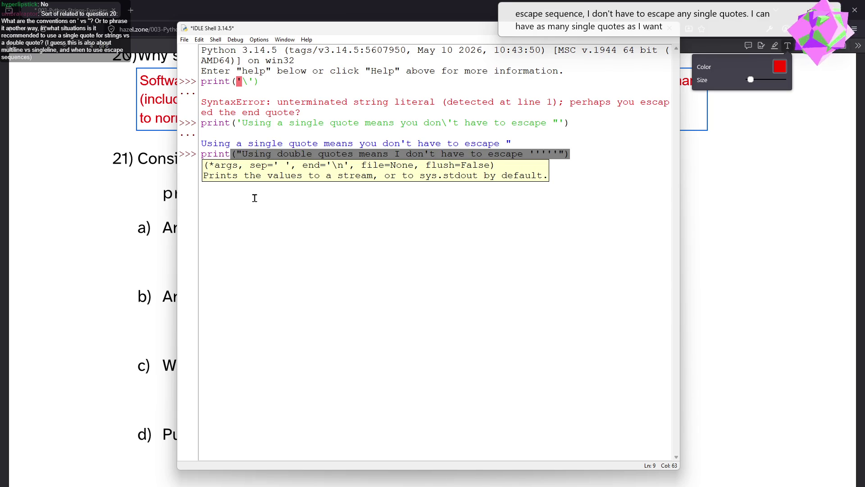
key("Return")
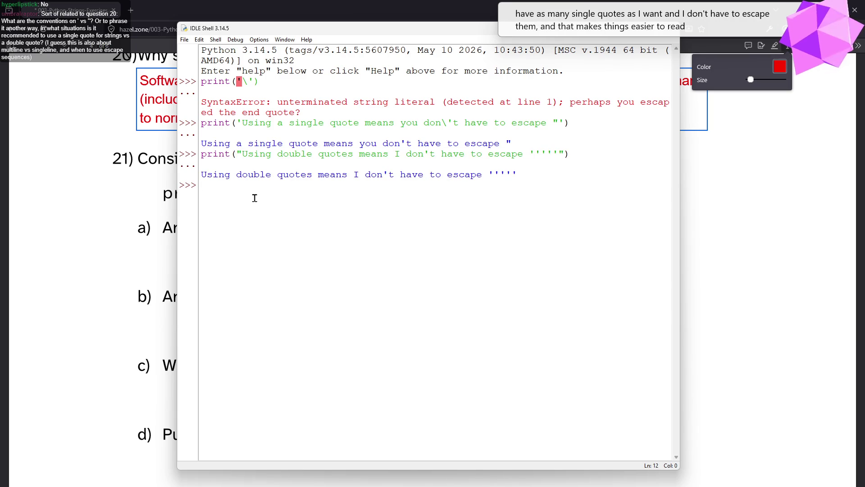
Rerun that statement with every single quote and the apostrophe in don't backslash-escaped
key("alt+p")
key("Left")
key("Left")
key("Left")
type("\\")
key("Right")
type("\\")
key("Right")
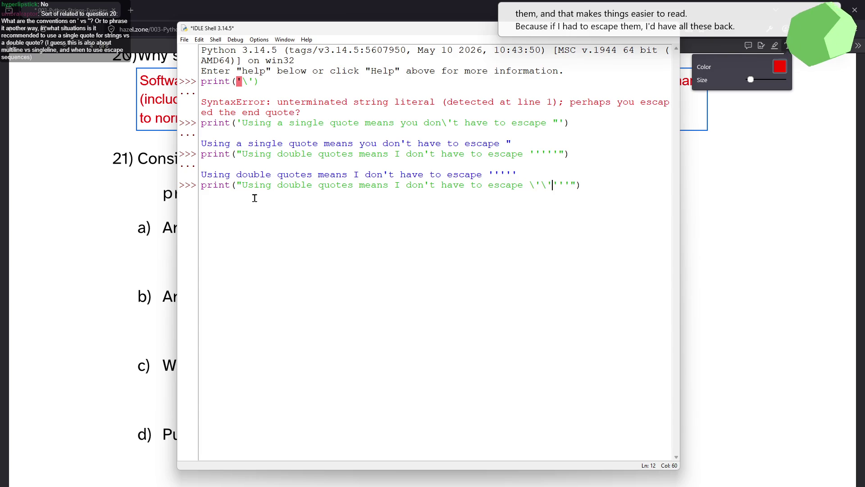
type("\\")
key("Right")
key("Right")
type("\\")
key("Right")
type("\\")
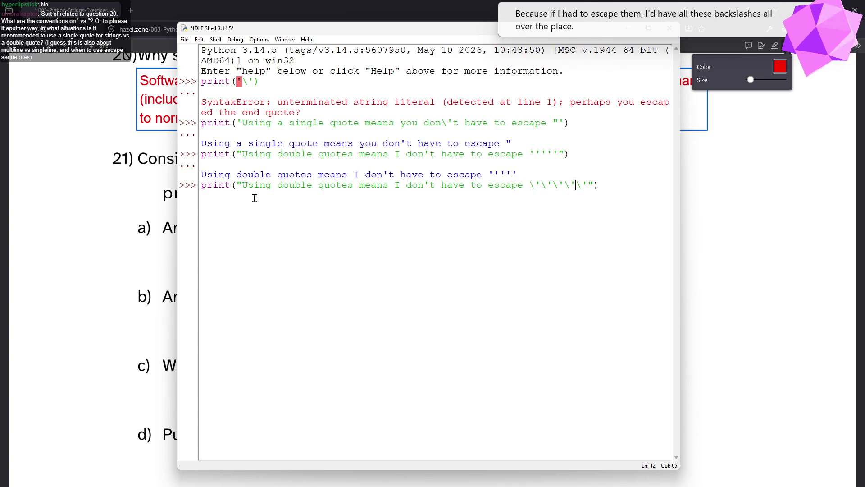
key("Left")
key("Left")
key("Left")
type("\\")
key("Return")
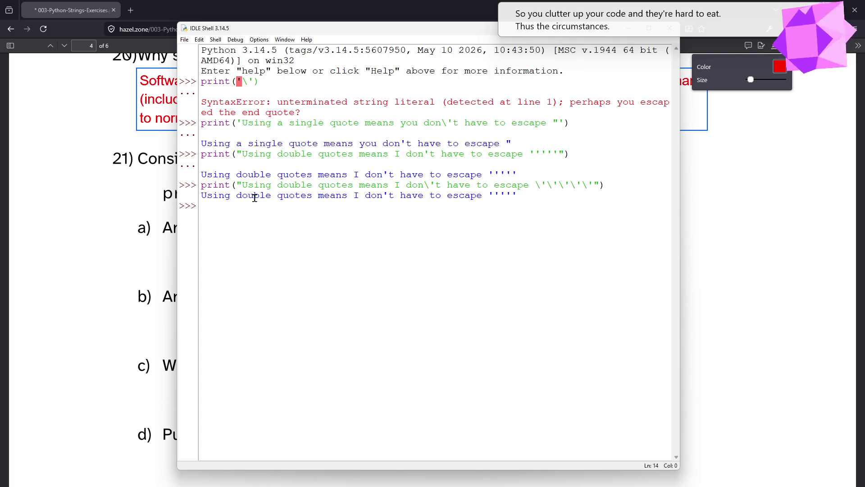
Evaluate a two-line triple-quoted string 'If I write like this then I don't have to escape " or newlines'
type("\"")
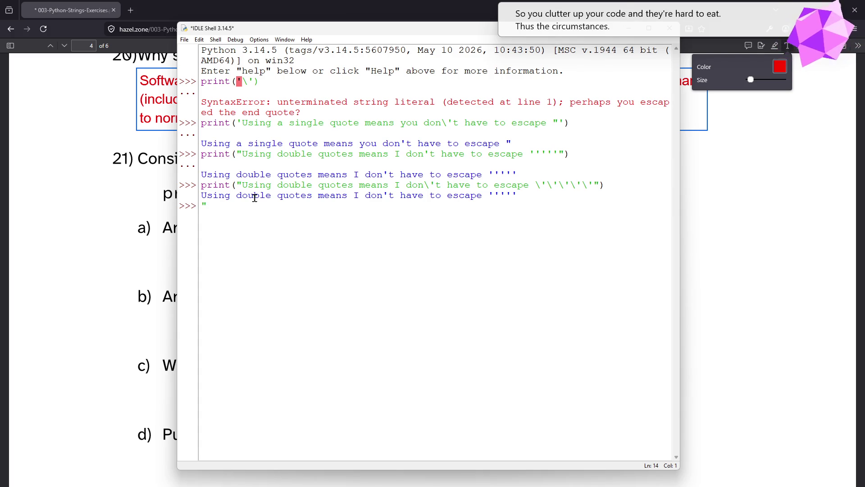
type("\"\" If i write like this then I don't have to ")
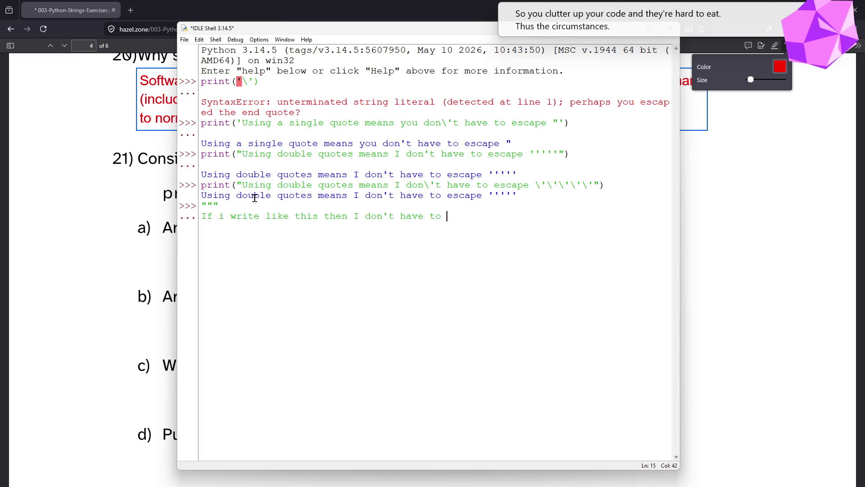
type("escape \" or ")
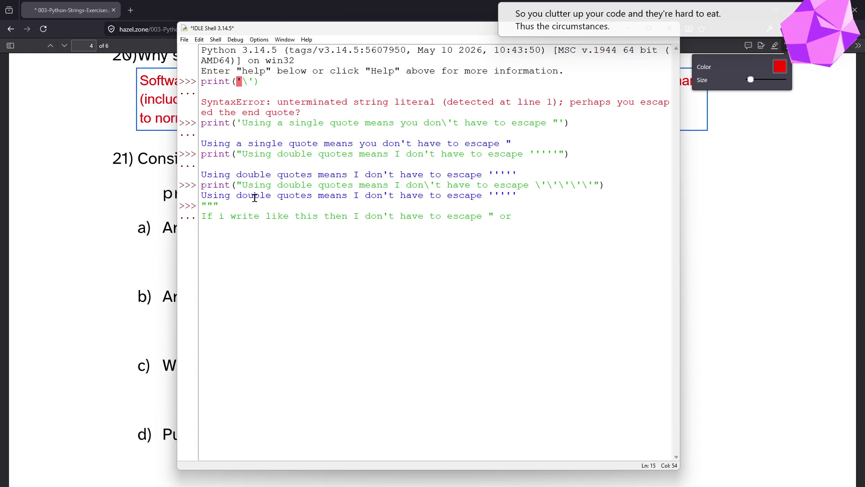
type("newlines")
key("Return")
type("or ")
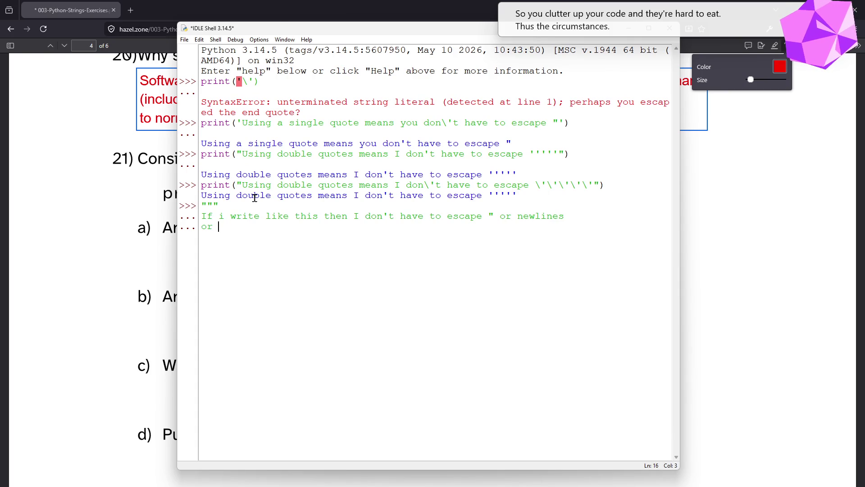
type("ca")
type("rriage return")
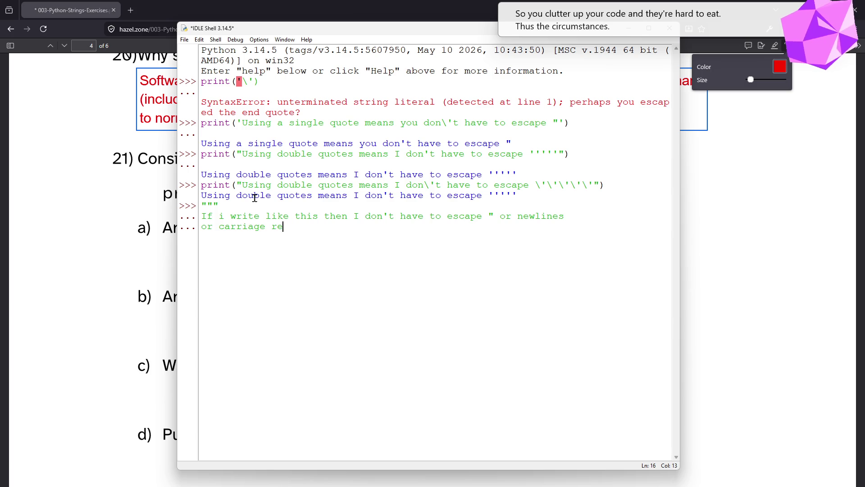
key("BackSpace")
key("BackSpace")
key("BackSpace")
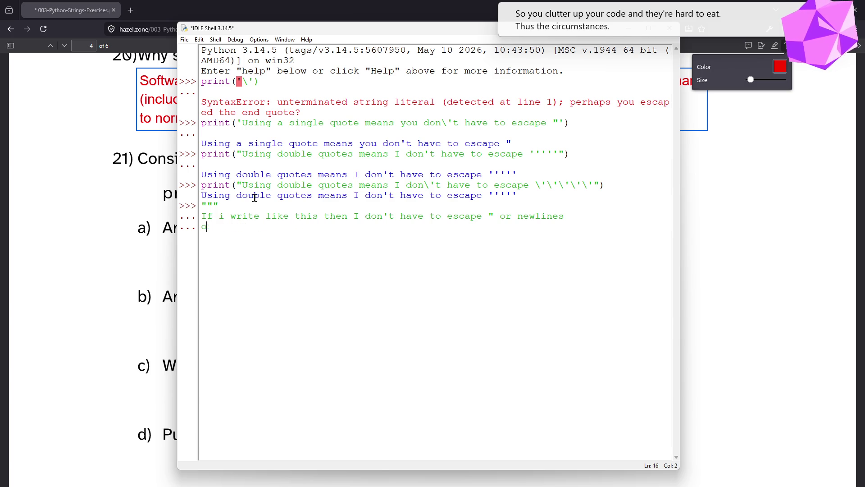
type("\"\"\"")
key("Return")
key("Return")
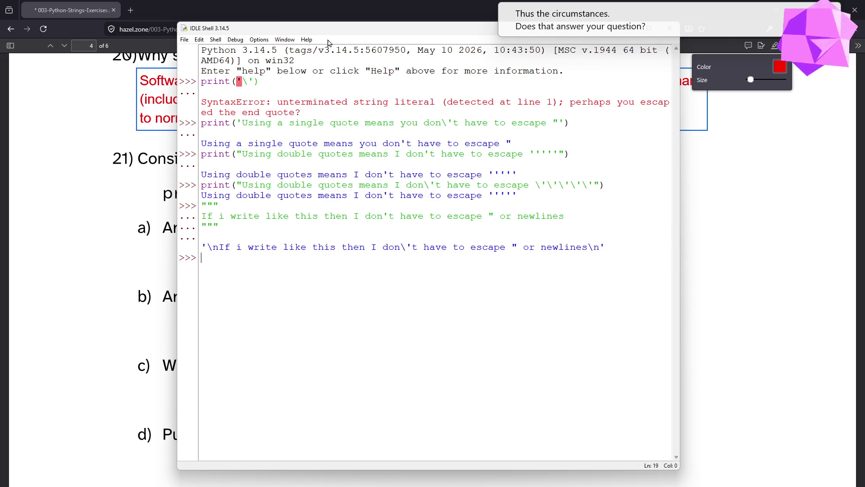
left_click_drag(333, 28, 0, 77)
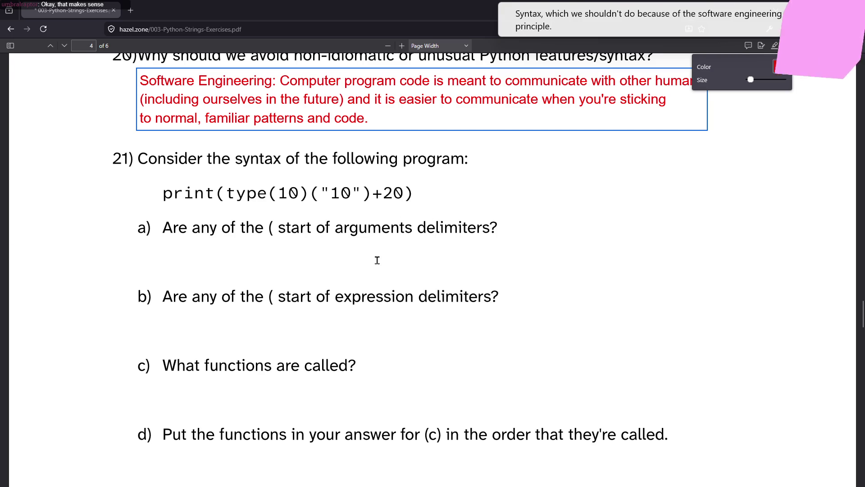
With the Draw tool, underline the opening parenthesis after print in question 21's code
left_click(774, 46)
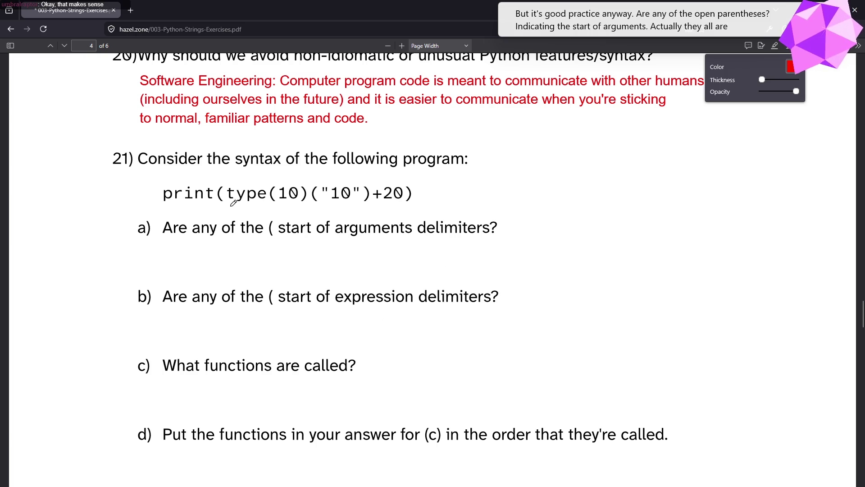
left_click_drag(213, 203, 225, 205)
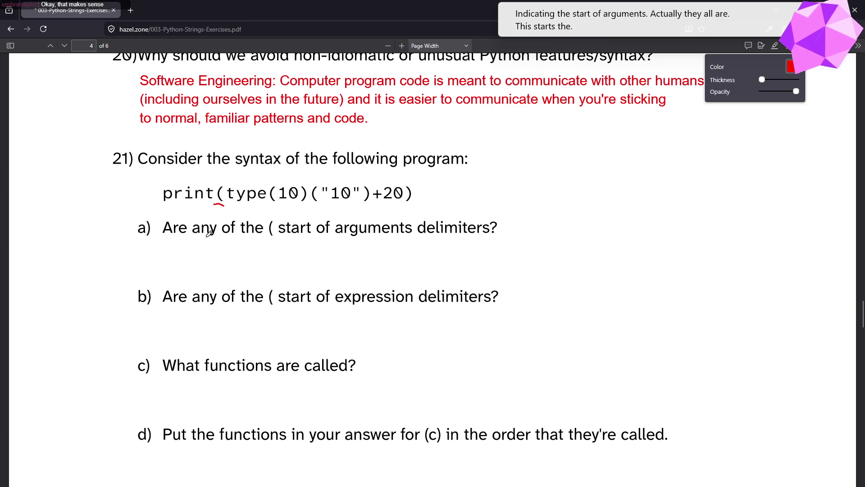
Ink red brackets under the print, type and ("10") parenthesis pairs in question 21's code
mouse_move(402, 205)
left_mouse_down()
mouse_move(408, 221)
mouse_move(227, 219)
mouse_move(217, 212)
mouse_move(221, 203)
left_mouse_up()
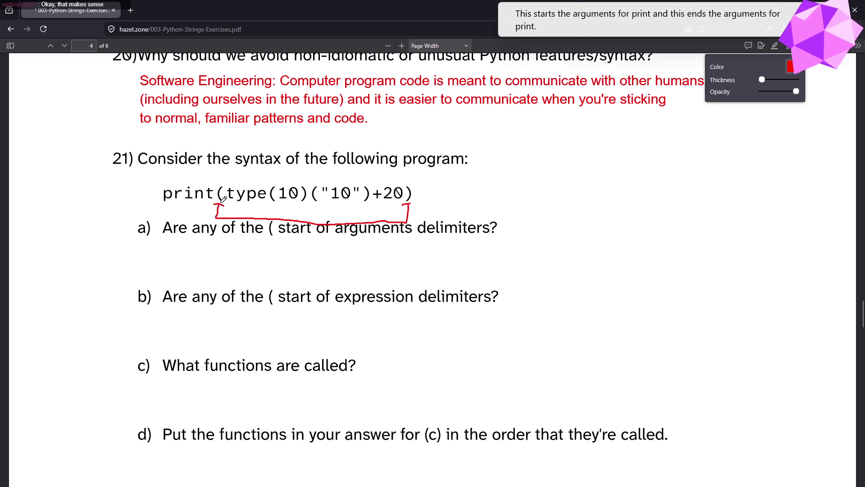
mouse_move(272, 206)
left_mouse_down()
mouse_move(272, 214)
mouse_move(303, 215)
mouse_move(305, 202)
left_mouse_up()
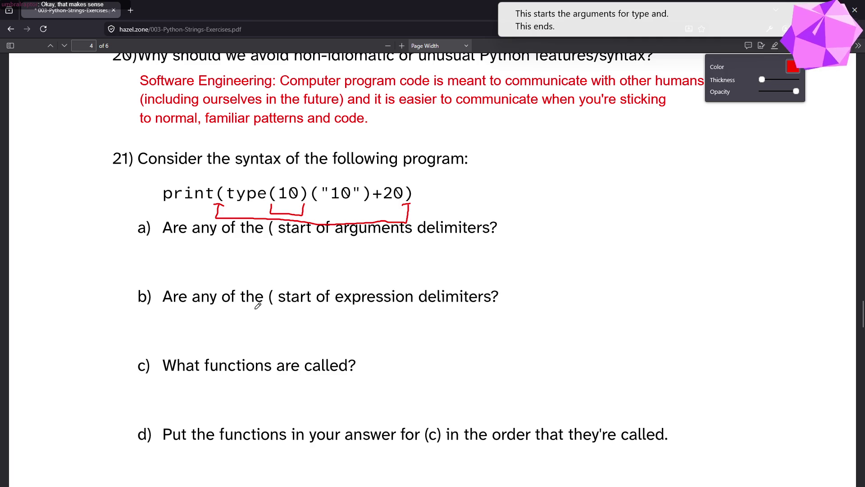
mouse_move(314, 205)
left_mouse_down()
mouse_move(315, 221)
mouse_move(367, 220)
mouse_move(367, 206)
left_mouse_up()
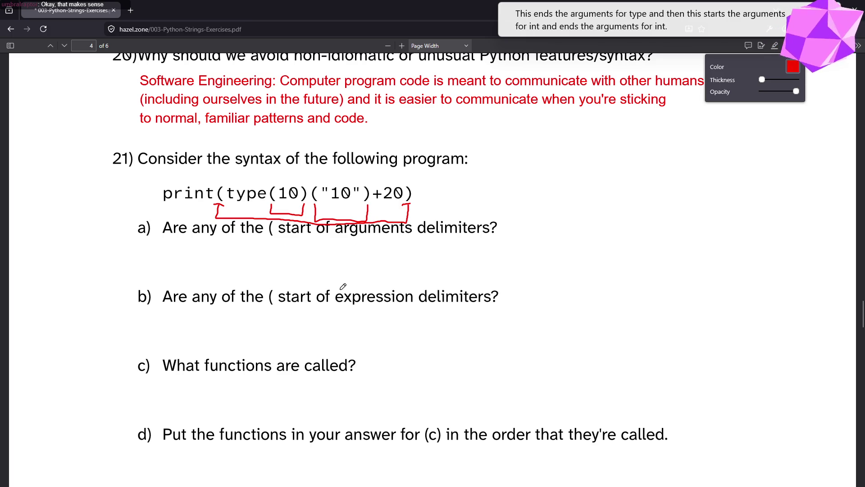
key("alt+Tab")
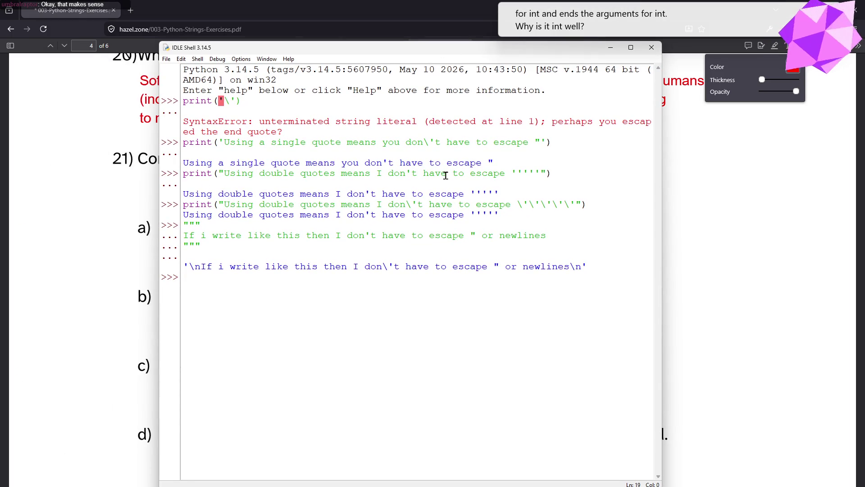
Run type(10) in the shell, then recall it and run type(10)("123")
type("type(10)")
key("Return")
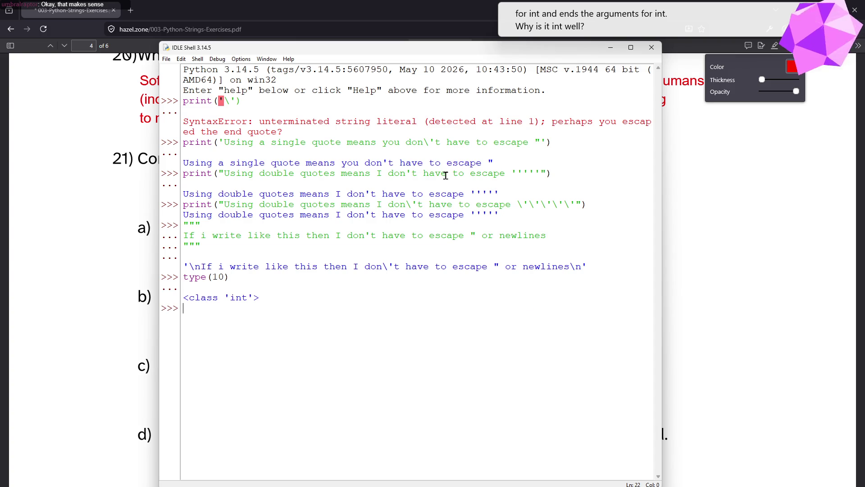
key("Up")
key("Return")
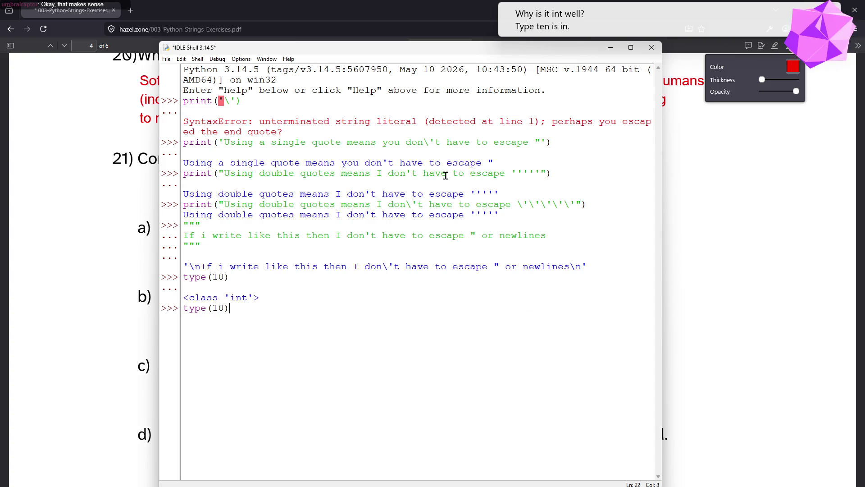
type("(\"1")
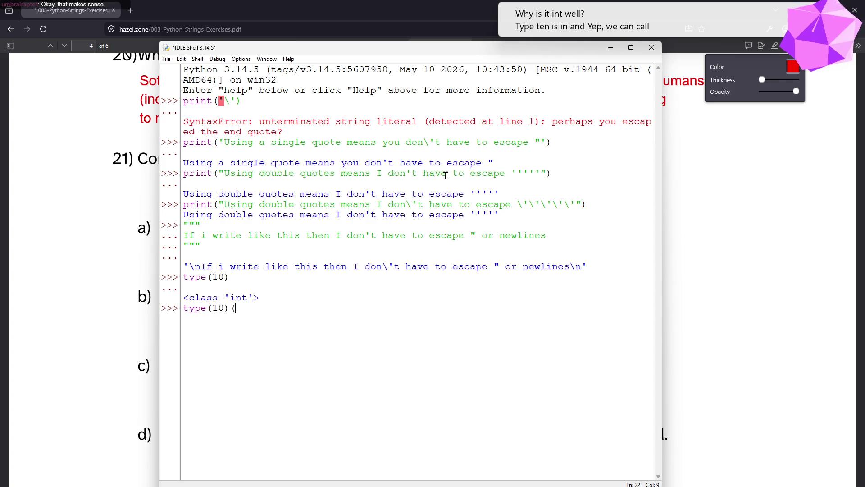
key("BackSpace")
key("BackSpace")
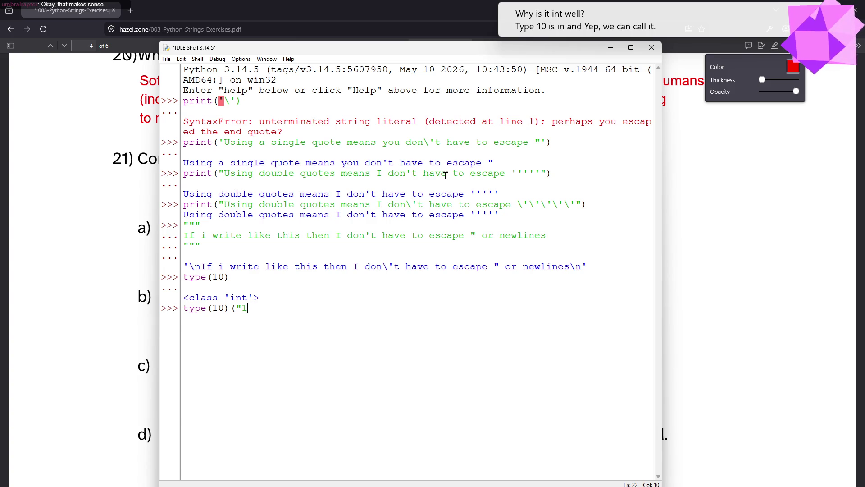
type("23\")")
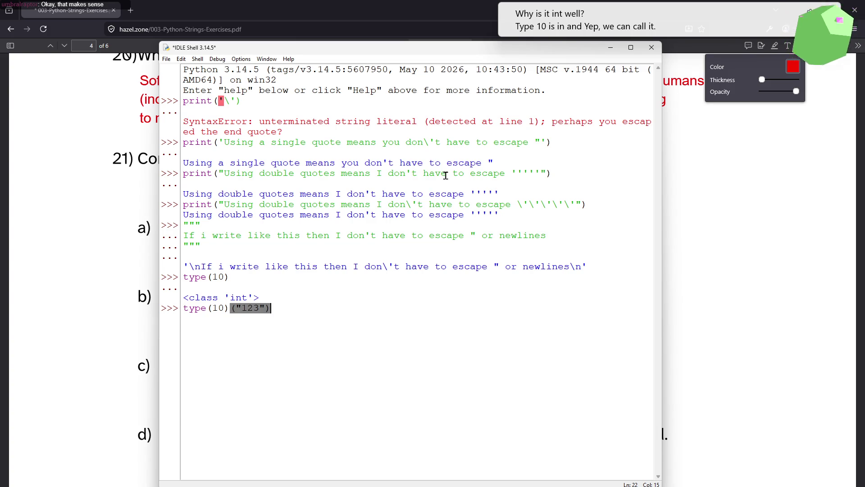
key("Return")
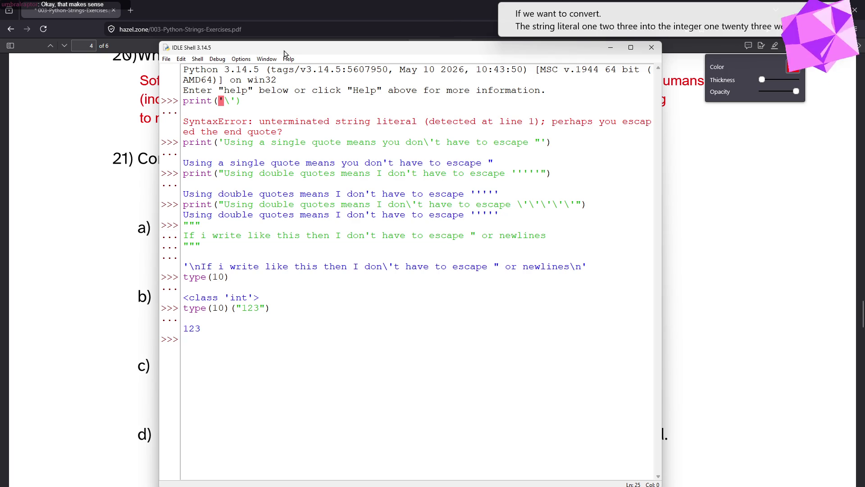
Run int("123") to compare its result with type(10)("123")
left_click_drag(229, 308, 189, 312)
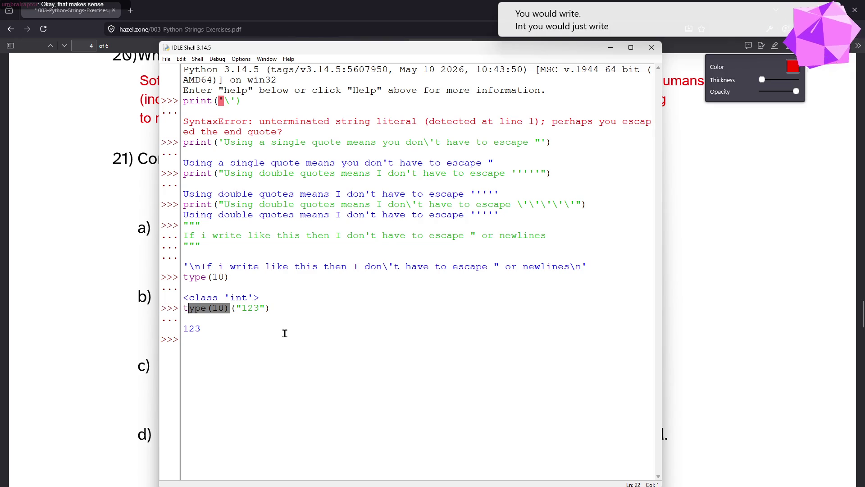
left_click(400, 360)
type("int(\"123\")")
key("Return")
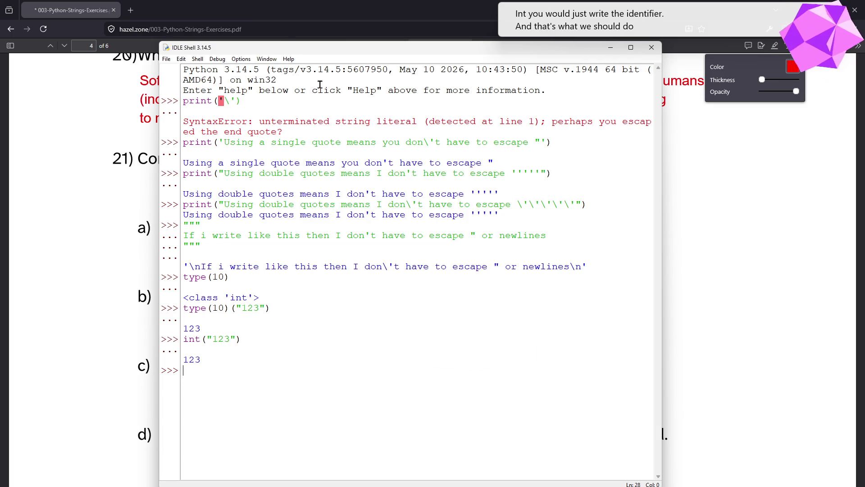
key("alt+Tab")
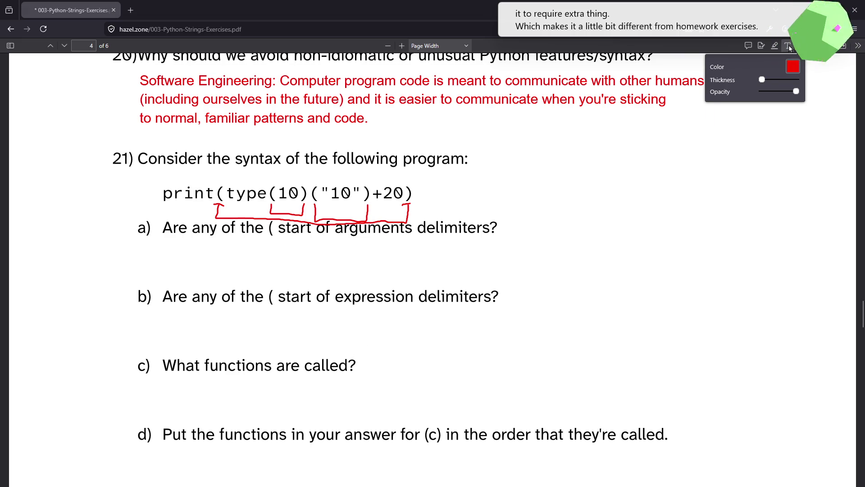
Add the red text answer 'aLL OF THEM' under question 21 a)
left_click(789, 46)
left_click(290, 261)
type("aLL OF THEM")
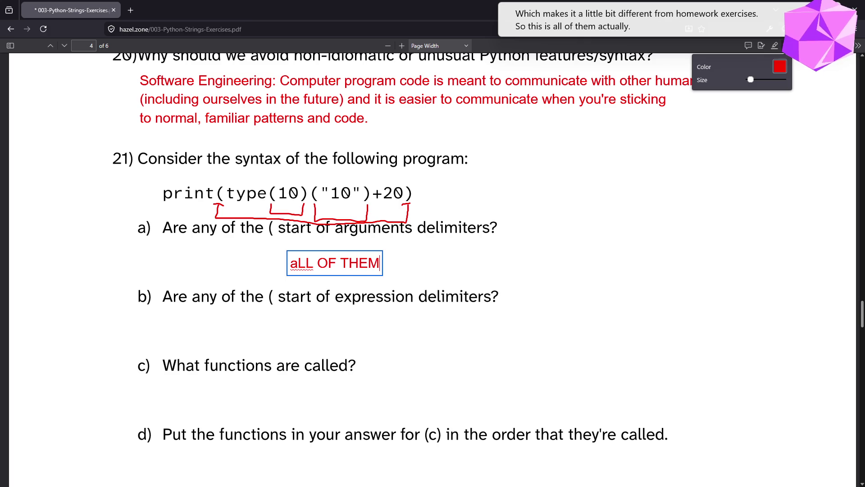
key("Escape")
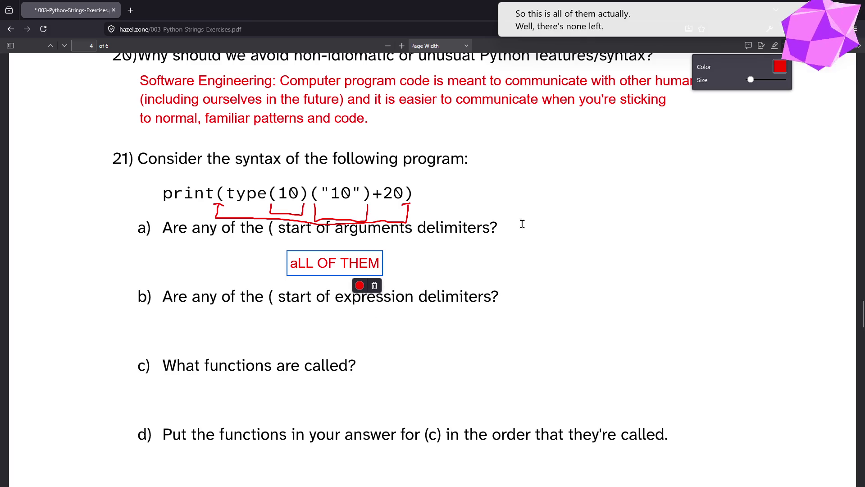
Answer b) with 'There's no ne left to be expression delimiters'
left_click(261, 321)
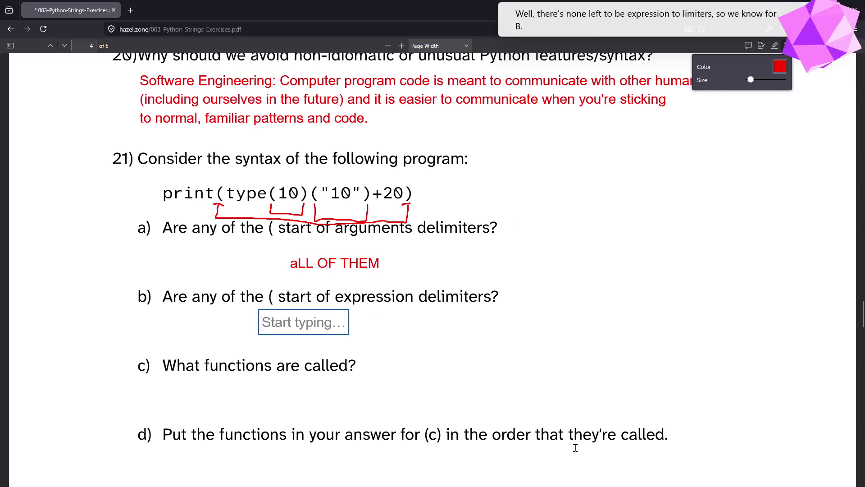
type("There's no ne left to be ")
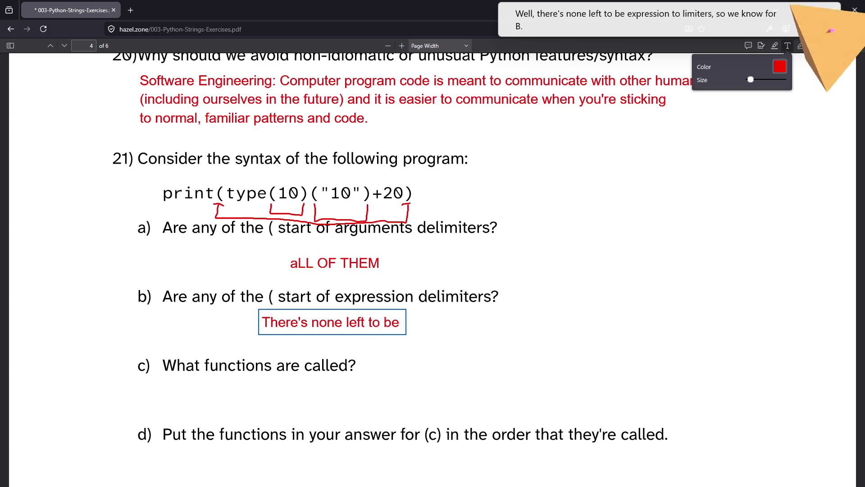
type("expression delimiters")
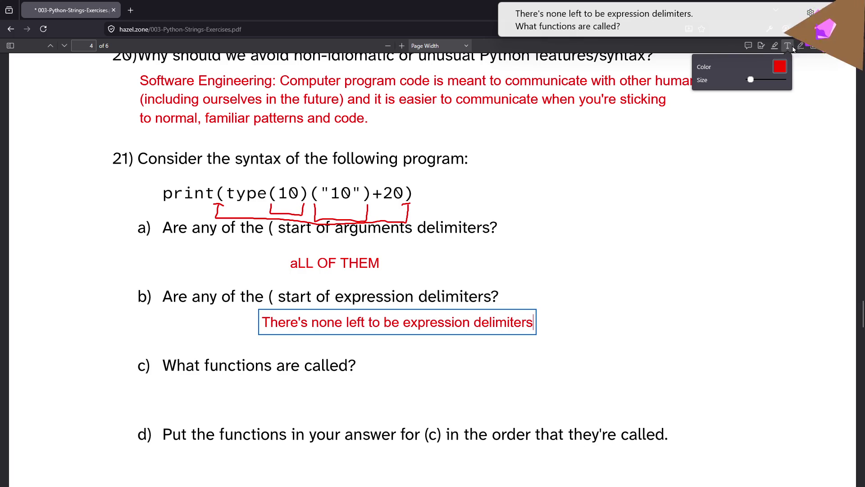
left_click(800, 45)
left_click(231, 404)
Answer c) with 'type, int, print' and copy the same answer under d)
left_click(788, 45)
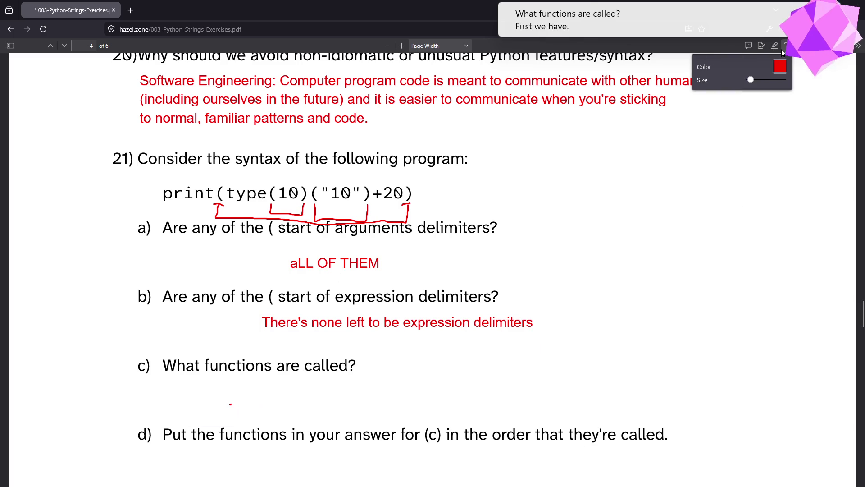
left_click(214, 392)
type("type")
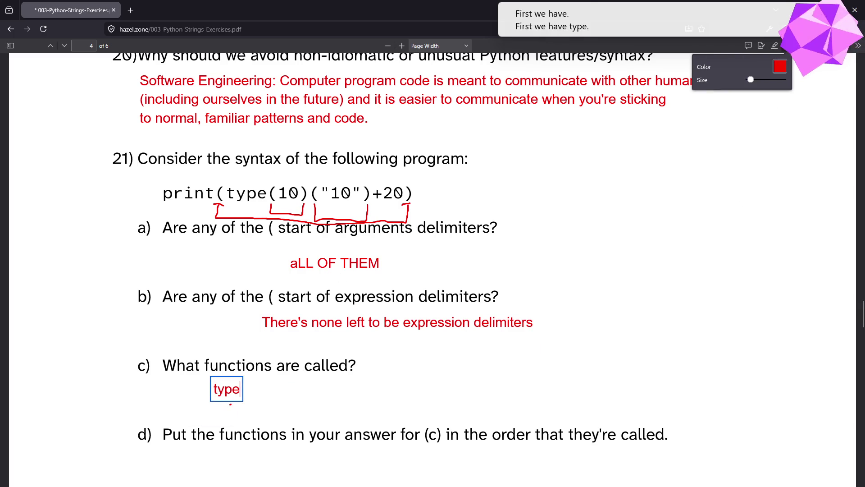
type(", int, print")
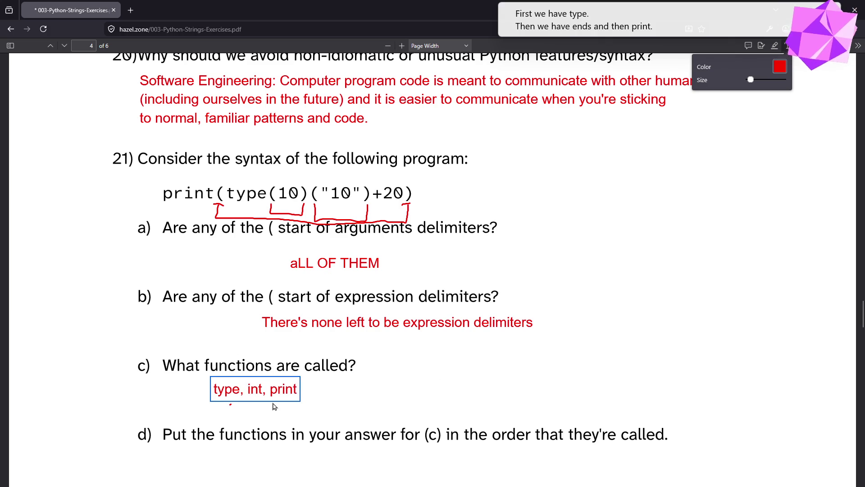
triple_click(279, 389)
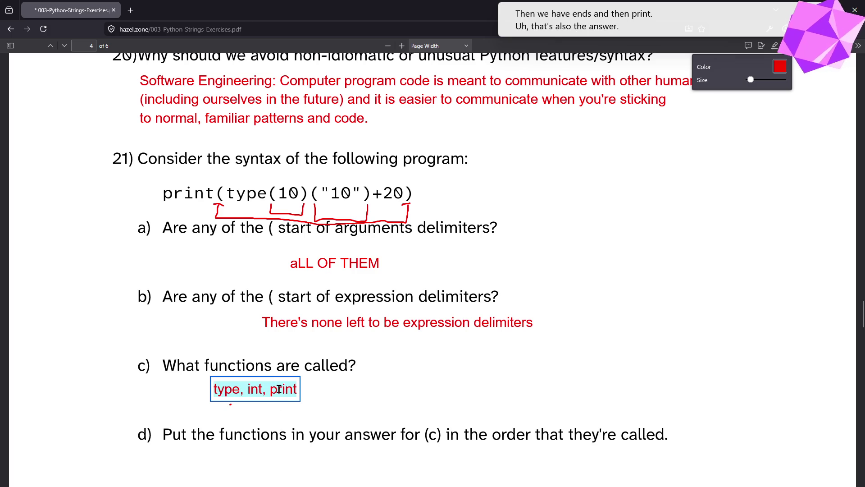
key("ctrl+c")
left_click(323, 456)
key("ctrl+v")
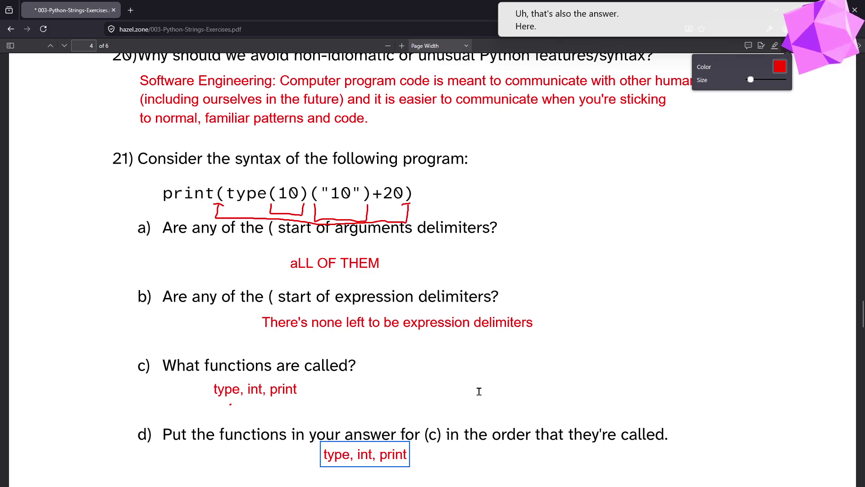
key("Escape")
scroll(415, 366, "down", 4)
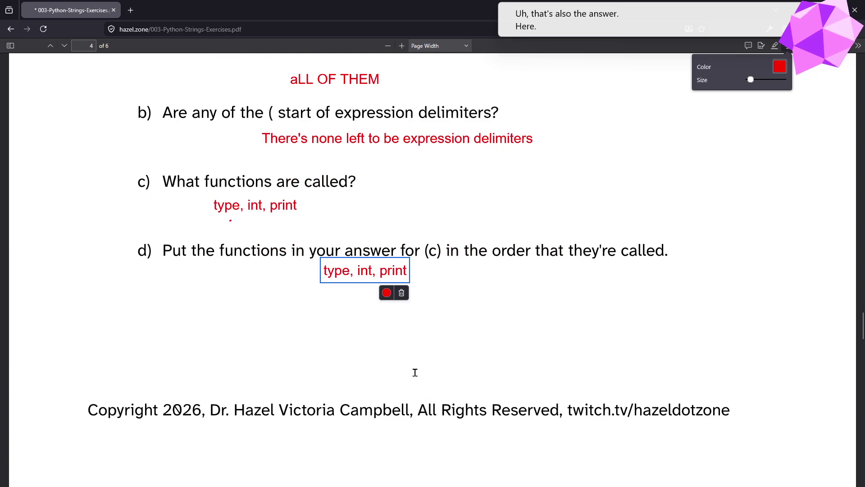
Finish the d) answer and select type(10) in question 21's code line
scroll(415, 372, "up", 3)
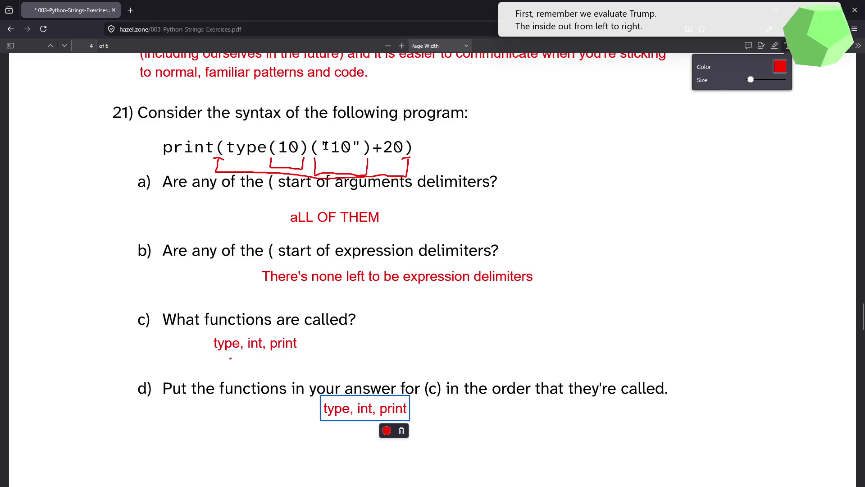
left_click(776, 47)
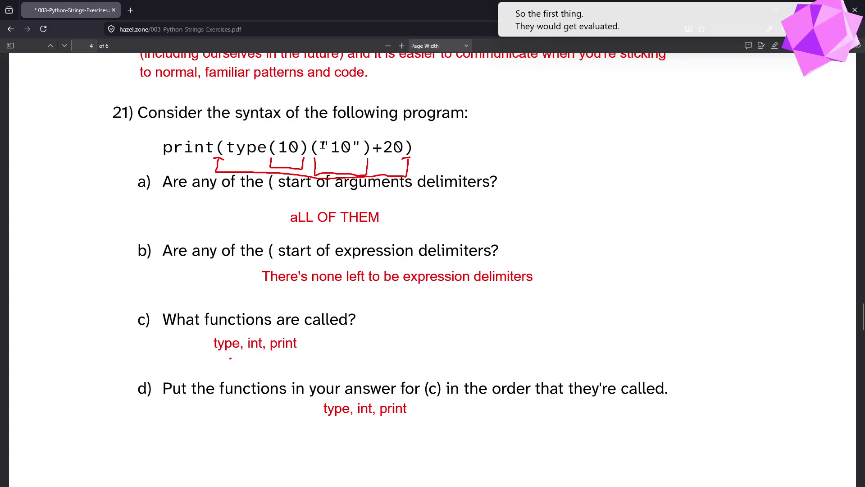
left_click_drag(277, 147, 303, 147)
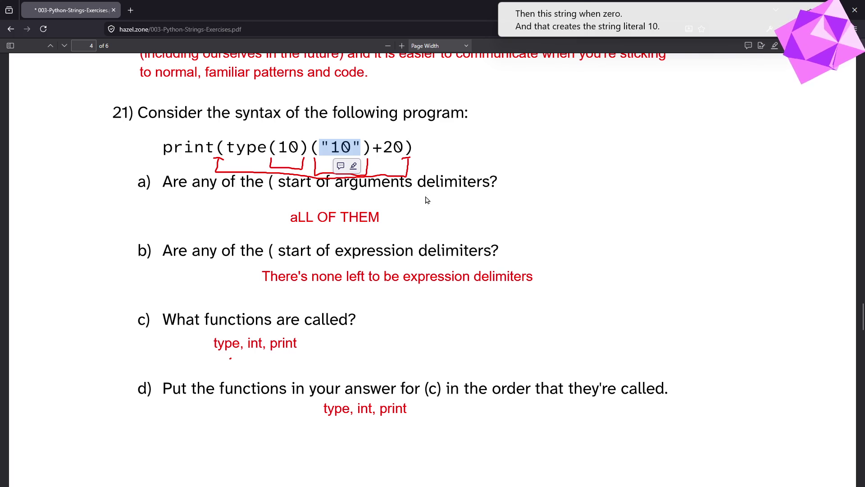
left_click_drag(308, 148, 225, 148)
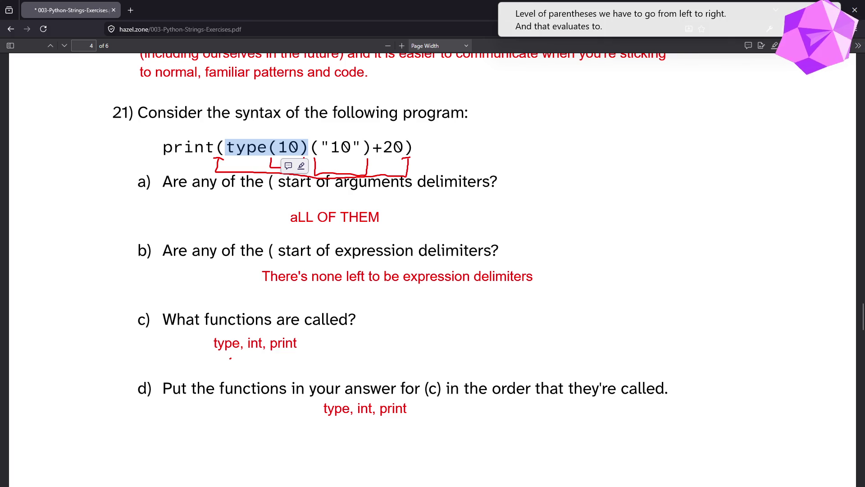
Bring IDLE Shell over the PDF and select the earlier type(10) line
key("alt+Tab")
mouse_move(315, 9)
left_mouse_down()
mouse_move(347, 116)
mouse_move(341, 69)
left_mouse_up()
left_click_drag(285, 353, 330, 354)
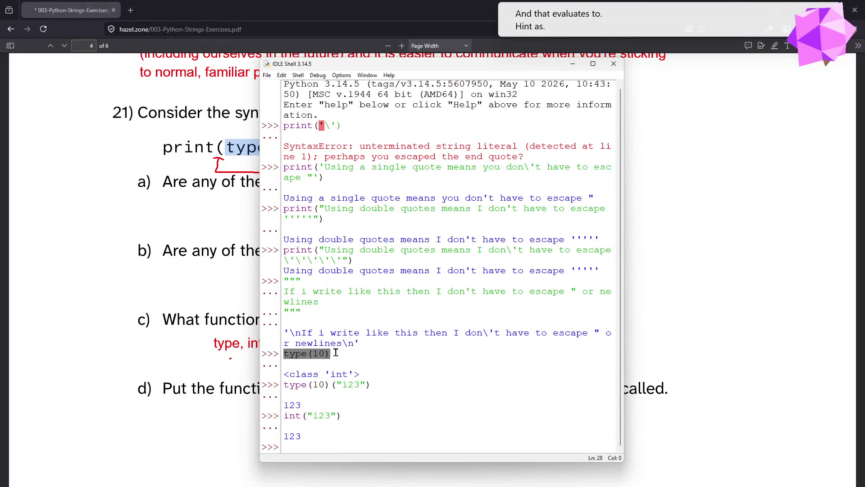
Evaluate type(10) is int in IDLE Shell, getting True, then minimise the shell
key("alt+Tab")
key("alt+Tab")
mouse_move(277, 73)
left_mouse_down()
mouse_move(251, 157)
mouse_move(290, 61)
mouse_move(280, 71)
left_mouse_up()
left_click(298, 454)
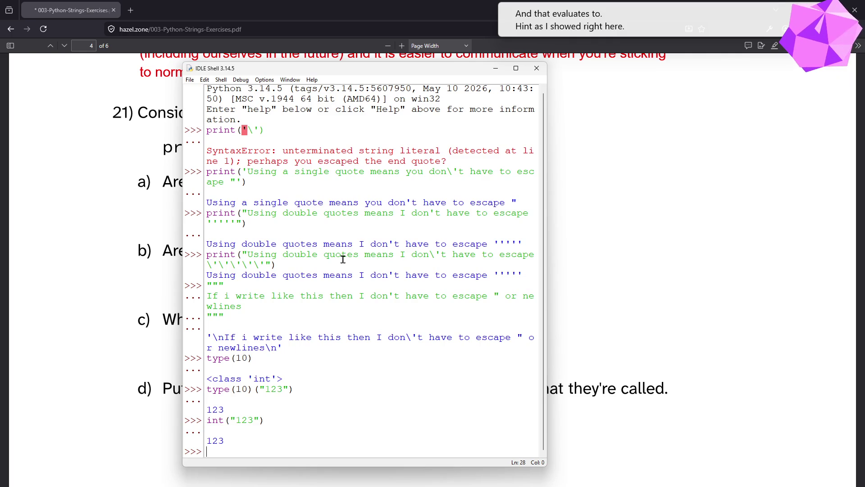
type("type")
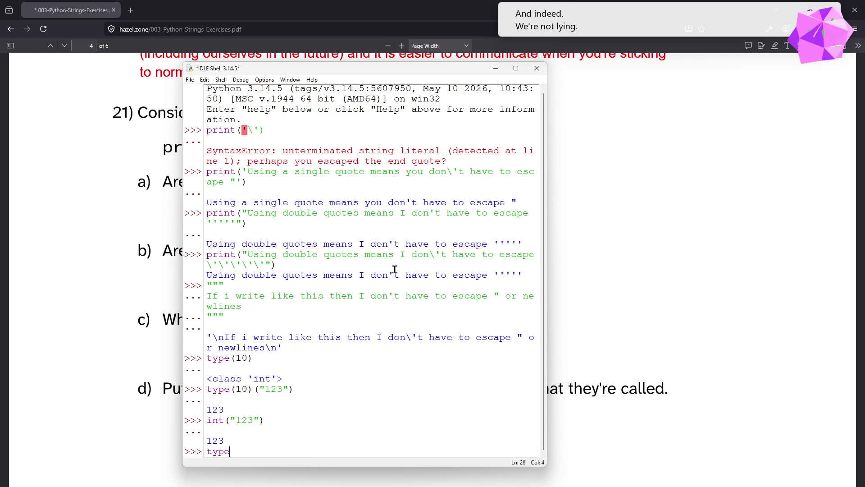
type("(in")
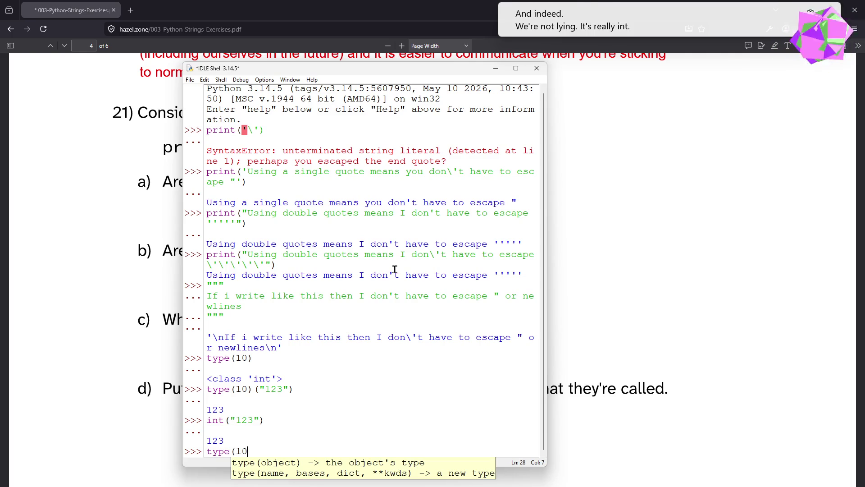
type(")")
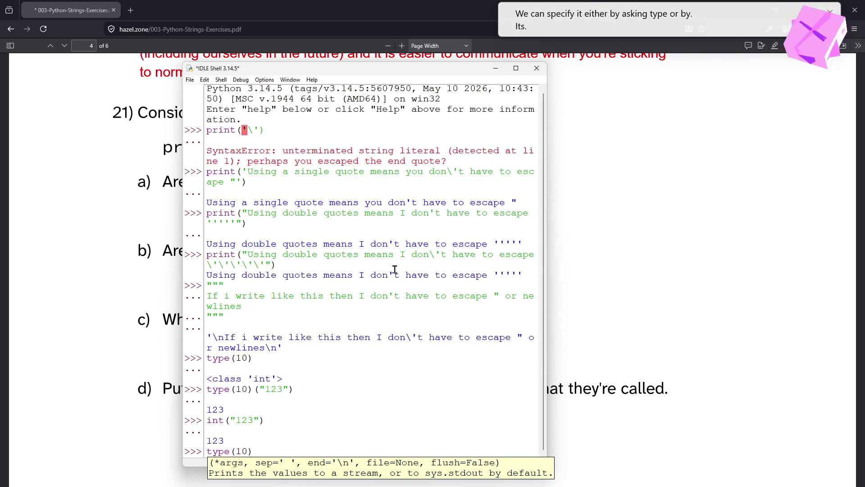
type("is int")
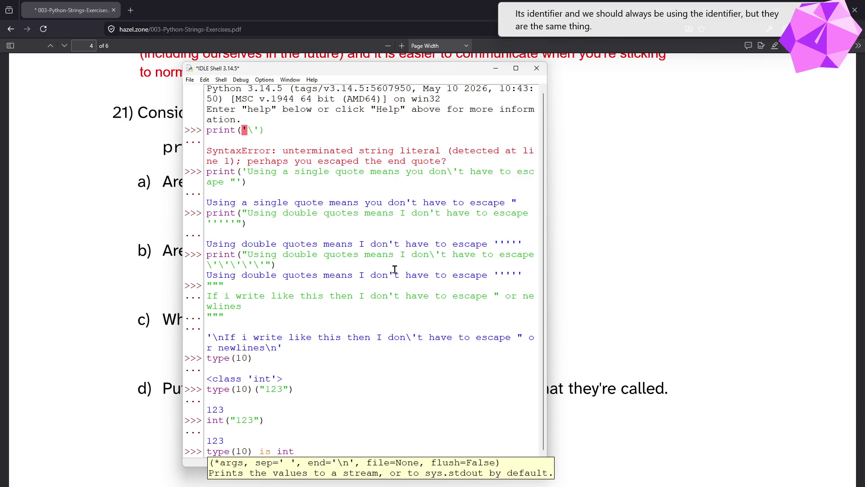
key("Return")
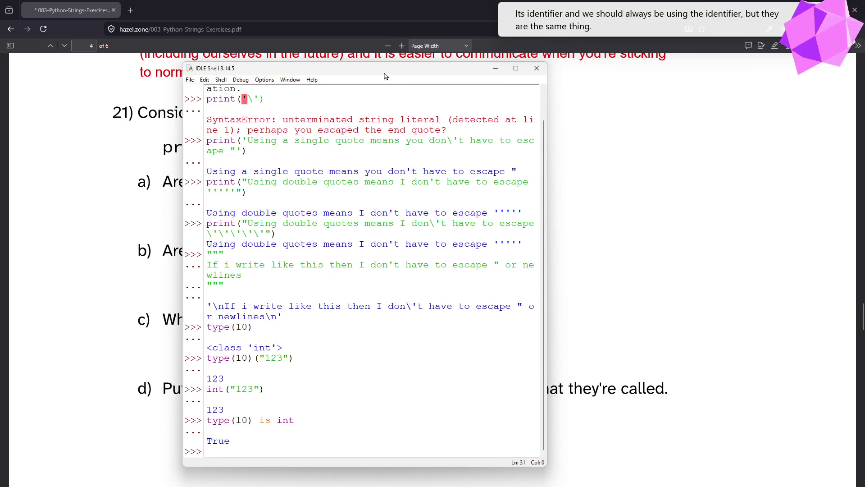
left_click(495, 68)
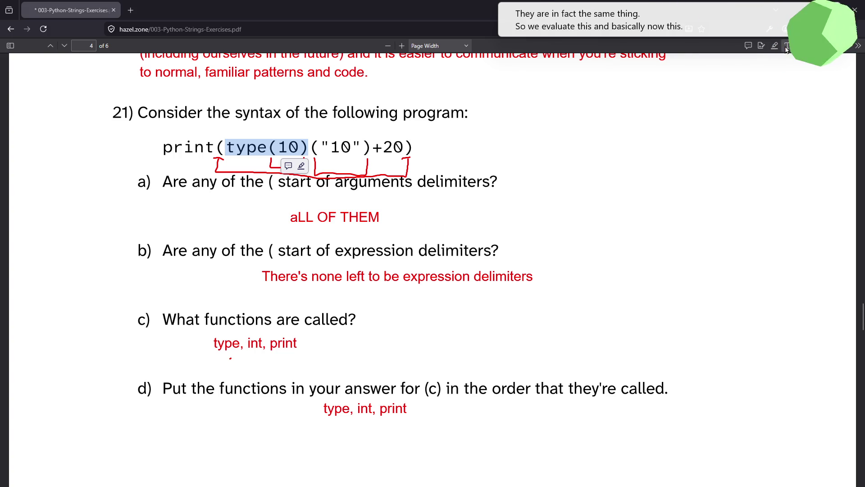
Add a red int("10") text note above type(10) in question 21's code
left_click(786, 47)
left_click(254, 130)
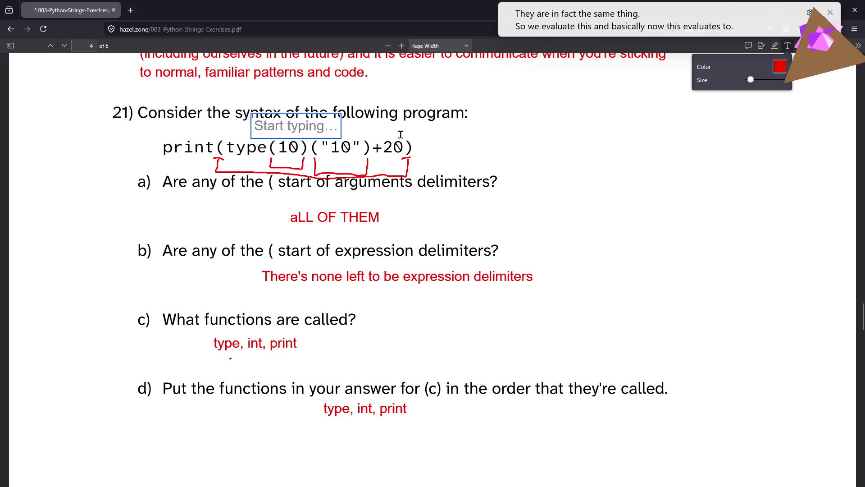
type("int")
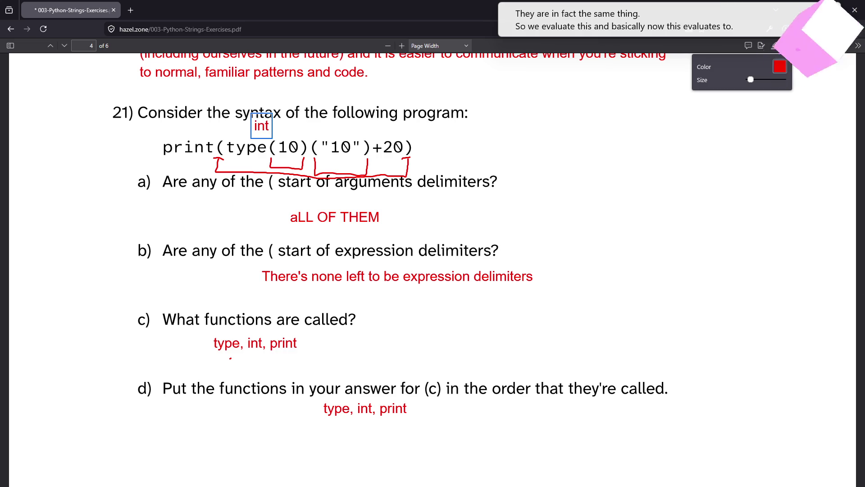
type("(")
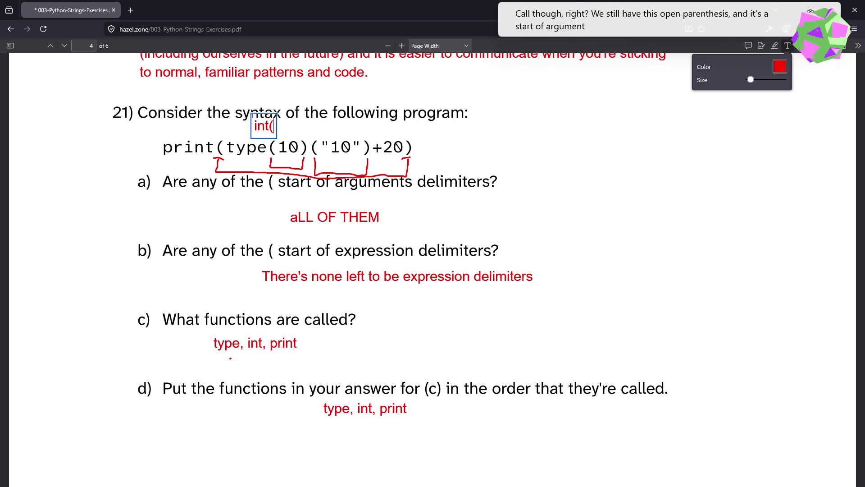
type("\"10\")")
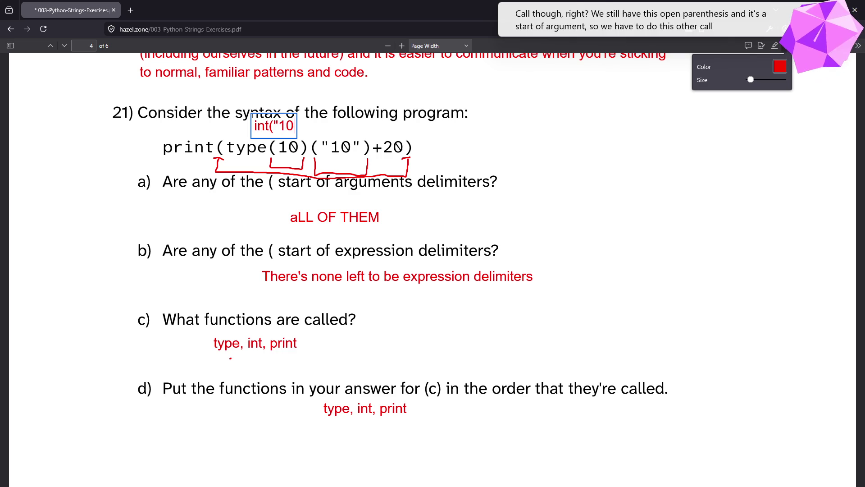
key("Escape")
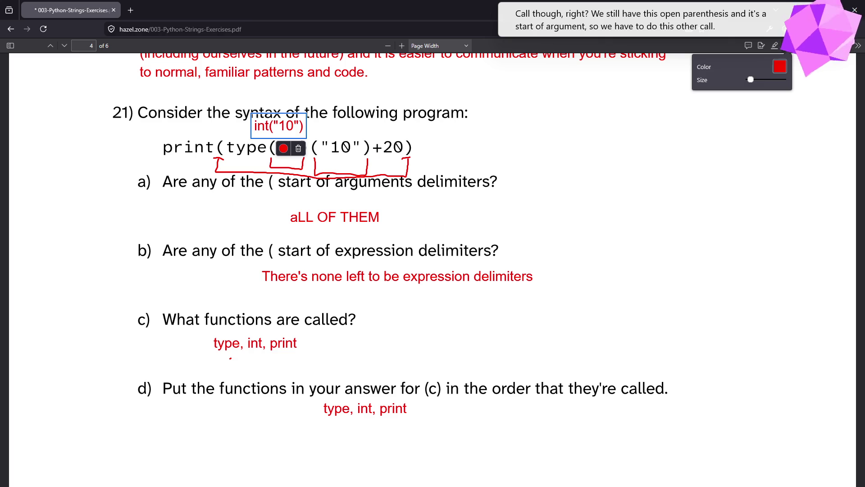
left_click(783, 47)
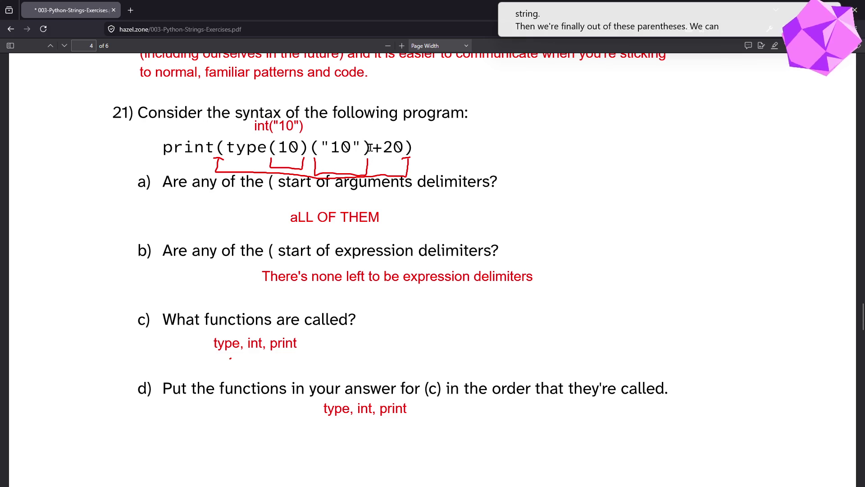
left_click_drag(370, 148, 399, 146)
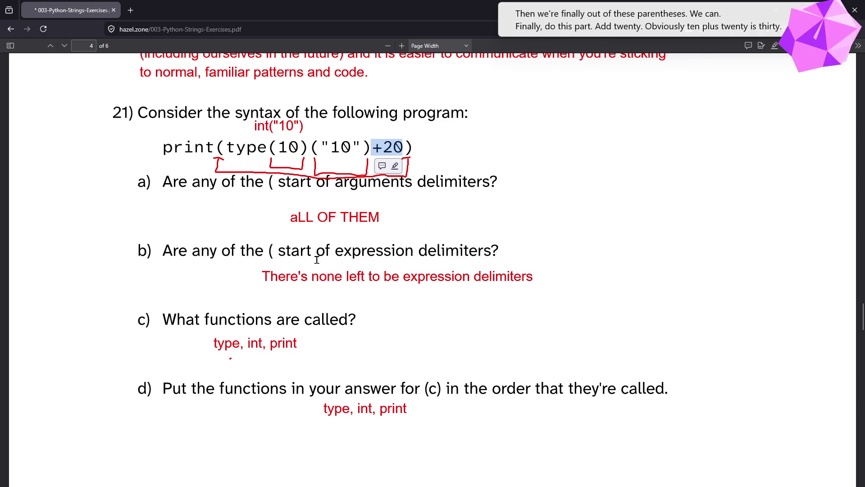
scroll(315, 259, "down", 10)
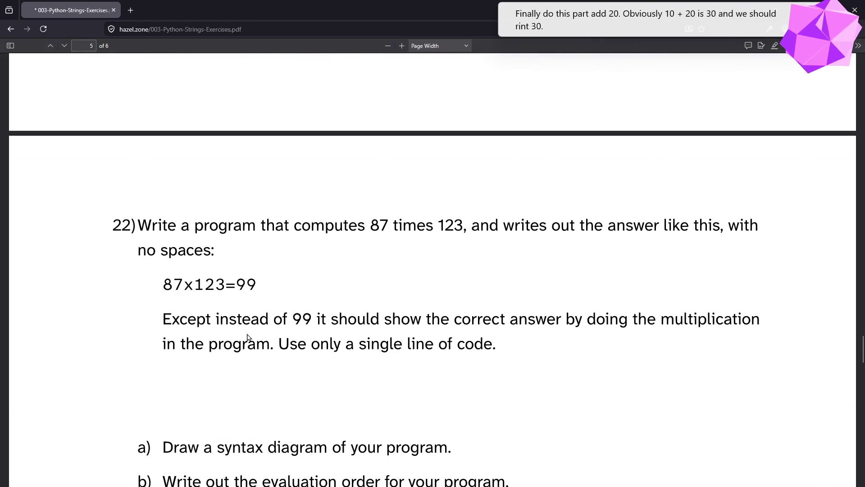
scroll(247, 338, "down", 2)
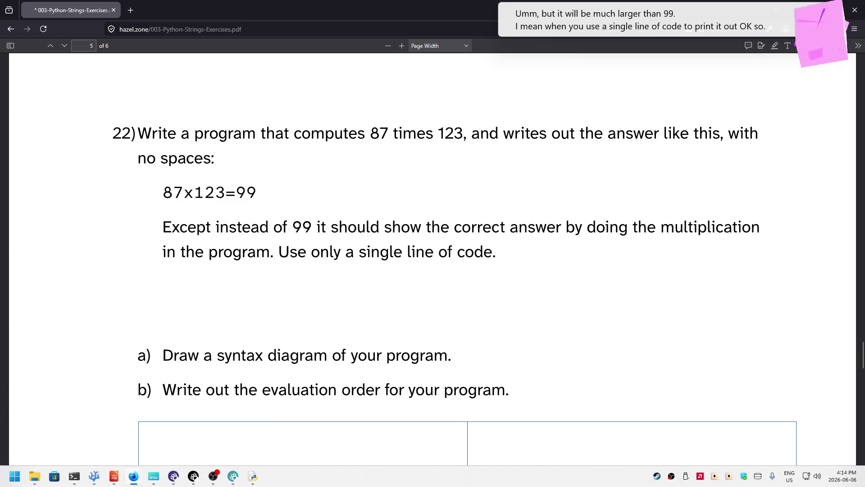
left_click(94, 476)
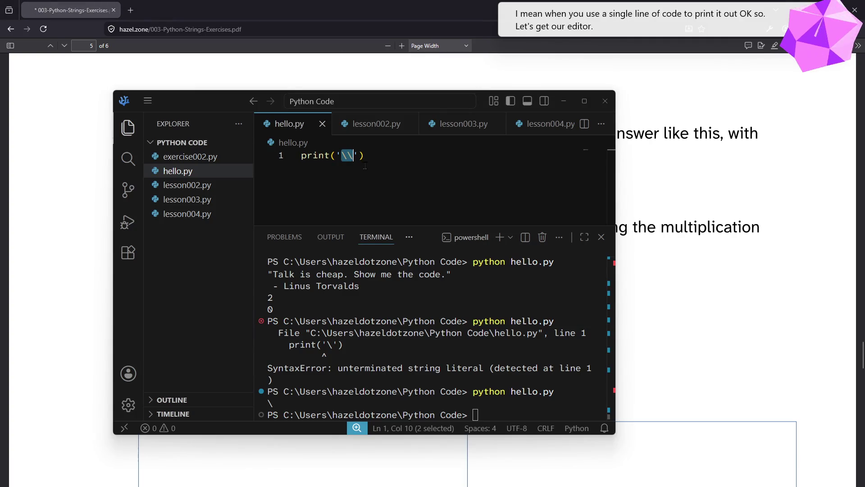
Move the VS Code window aside and clear the string in hello.py's line 1 print call
mouse_move(227, 97)
left_mouse_down()
mouse_move(593, 195)
mouse_move(474, 213)
mouse_move(444, 93)
left_mouse_up()
left_click(582, 152)
key("Left")
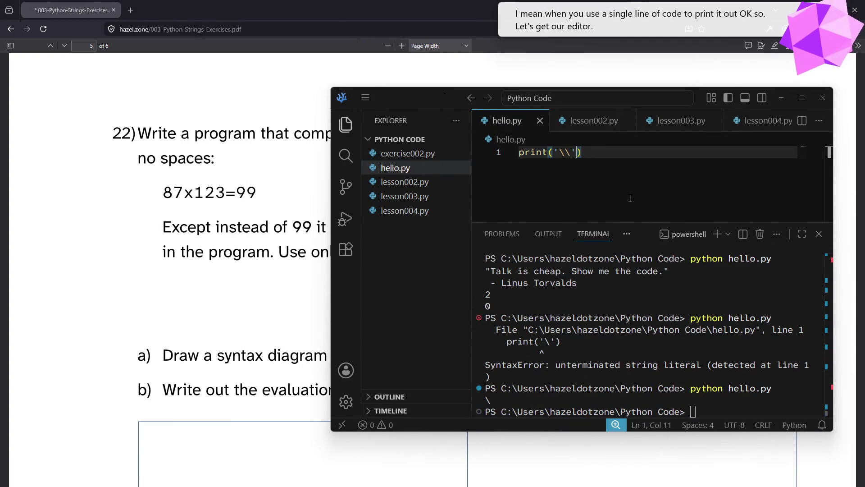
key("BackSpace")
key("BackSpace")
key("BackSpace")
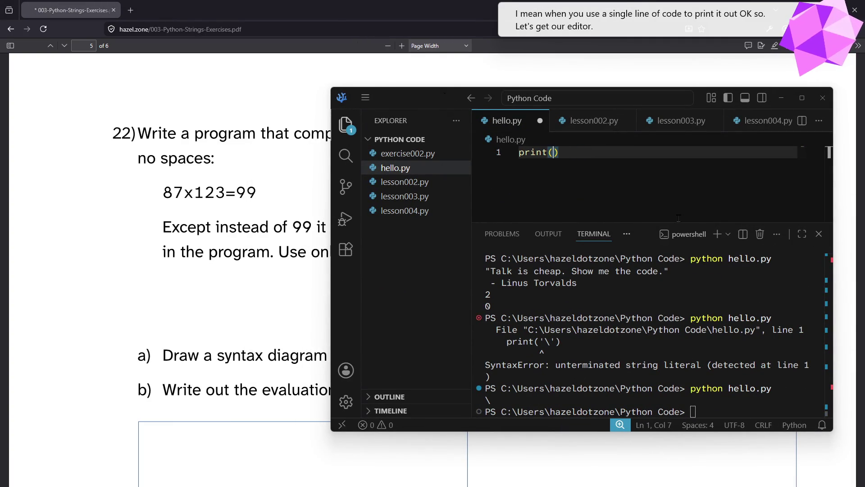
type("\"8")
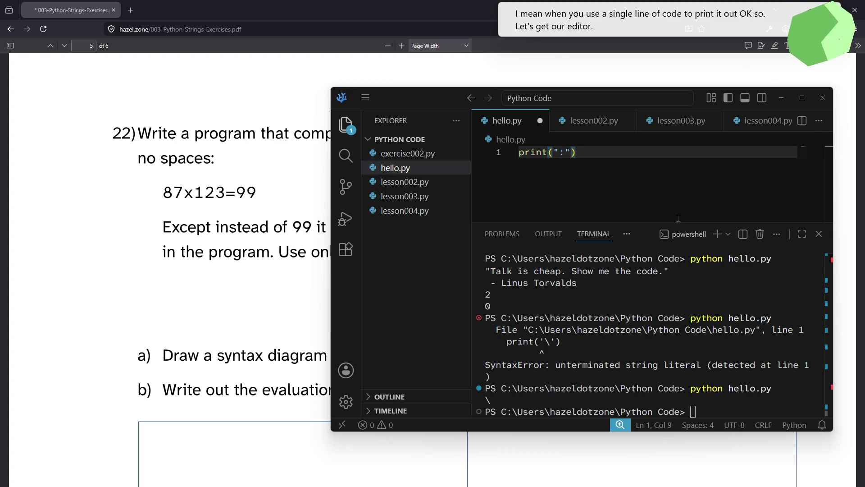
type("7x123")
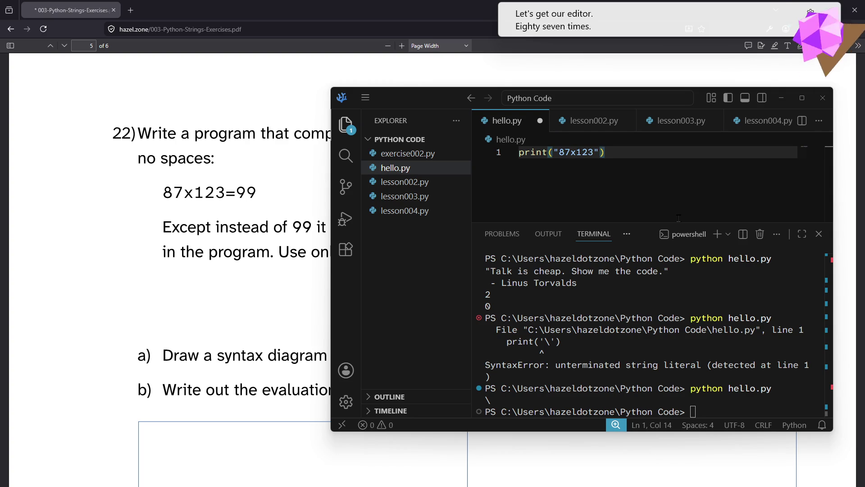
type("=")
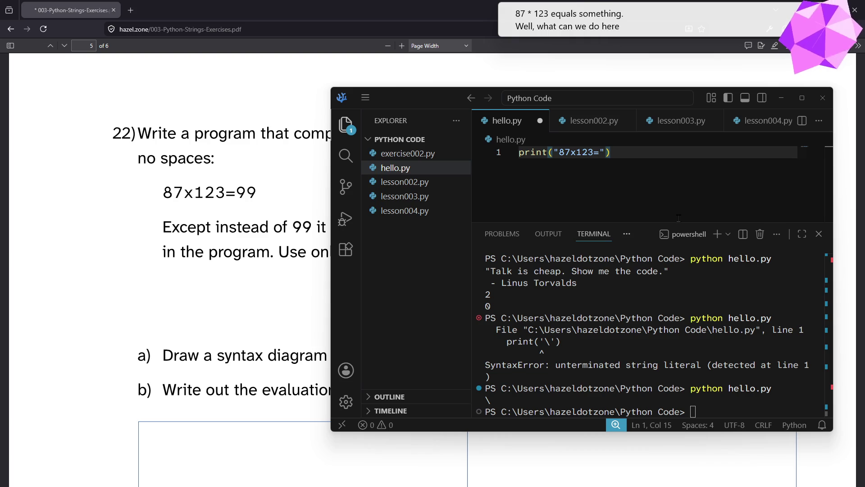
key("BackSpace")
key("BackSpace")
key("BackSpace")
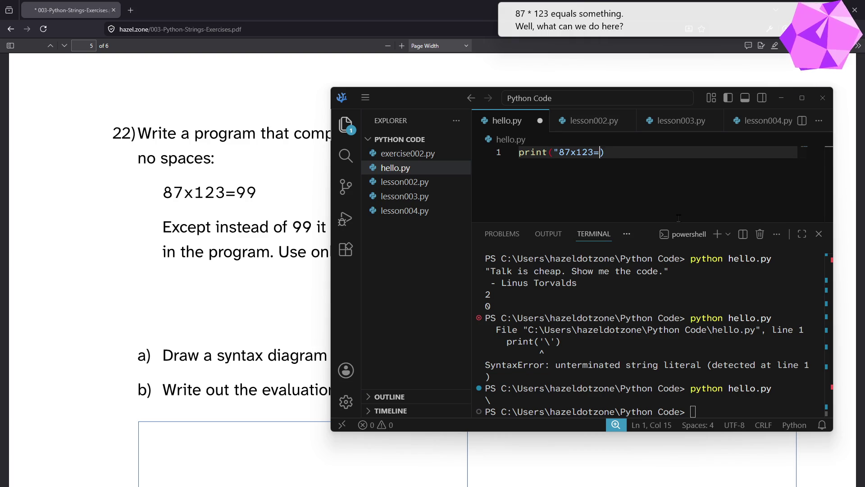